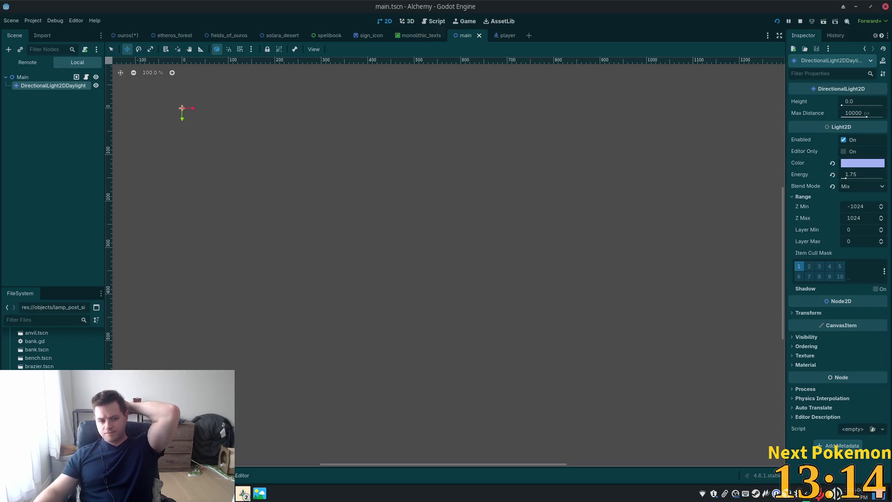
Look over Huntail's description and stats in the PokemonCommunityGame collection popout, then close it
{"action": "mouse_move", "coordinate": [244, 493]}
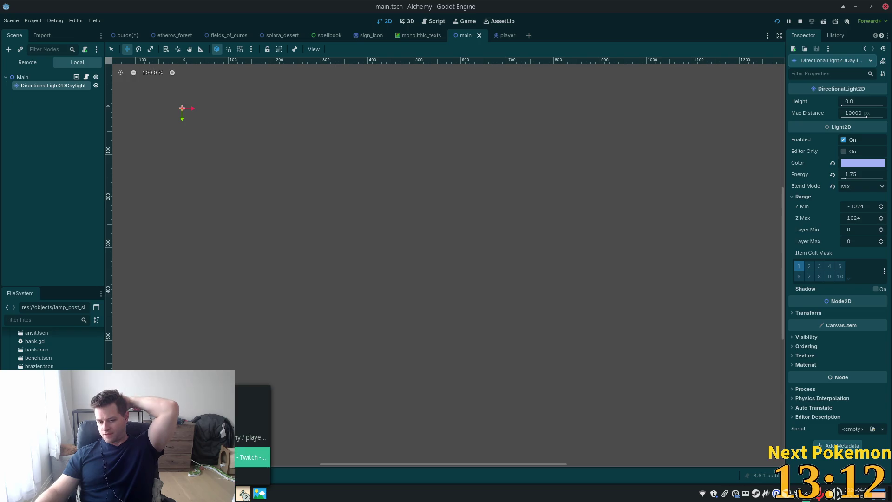
{"action": "left_click", "coordinate": [253, 441]}
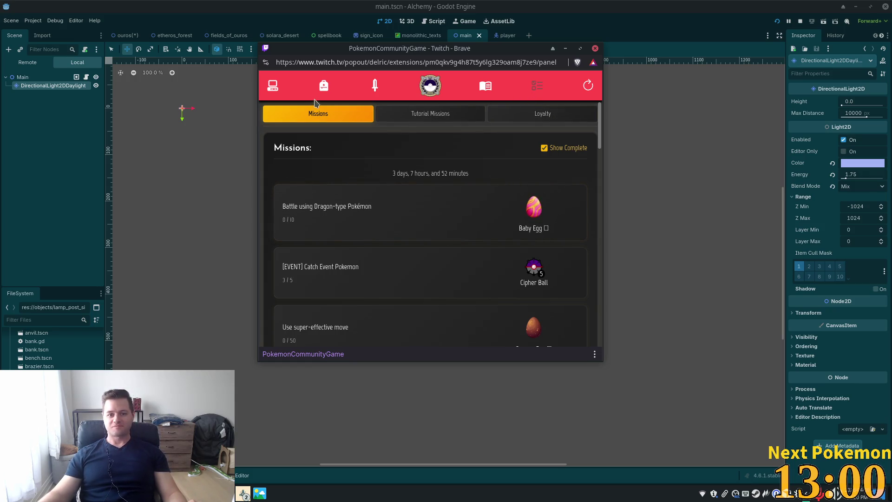
{"action": "left_click", "coordinate": [278, 89]}
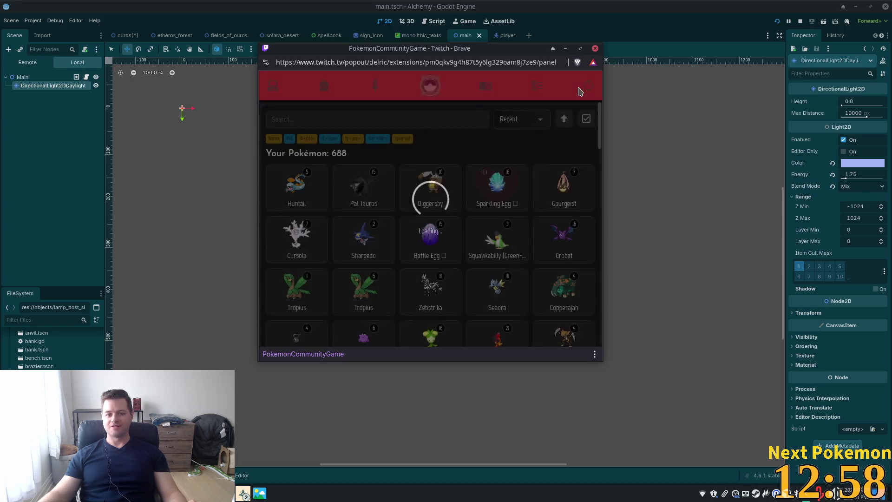
{"action": "left_click", "coordinate": [296, 195]}
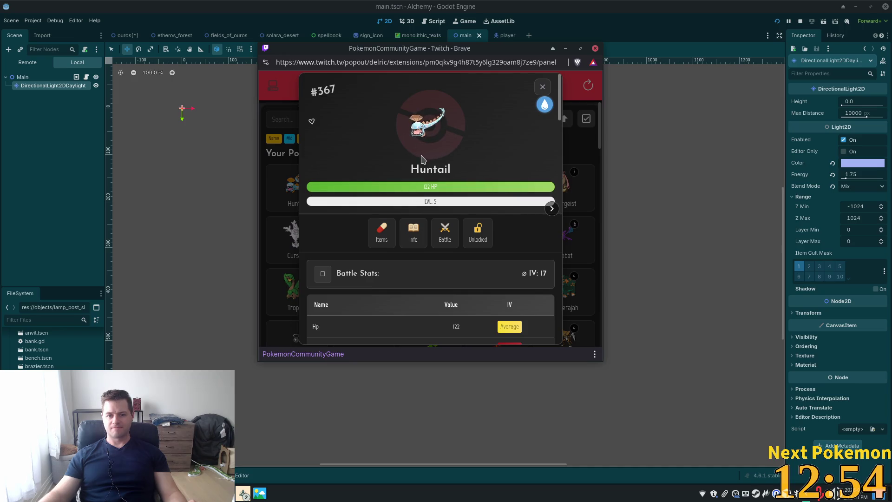
{"action": "left_click", "coordinate": [413, 232]}
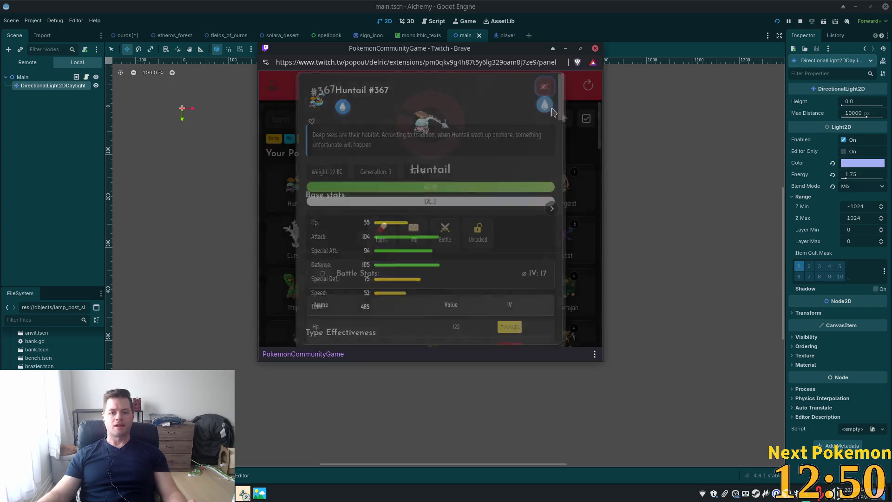
{"action": "left_click", "coordinate": [424, 205]}
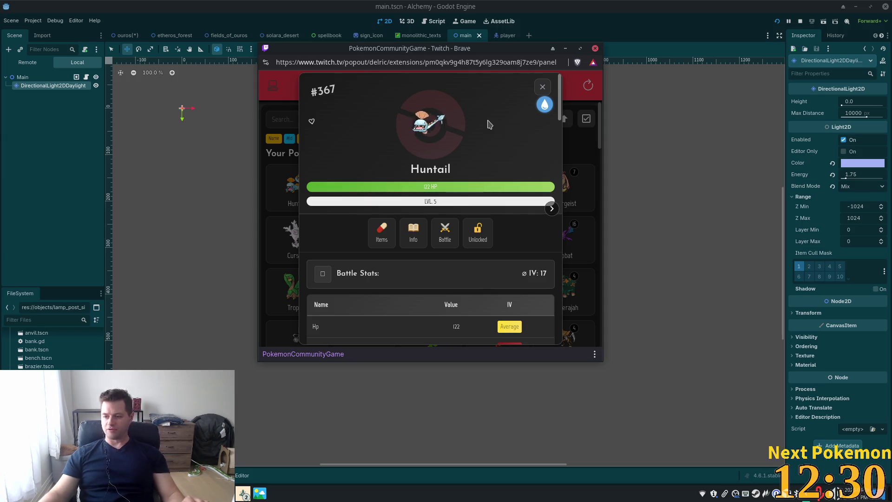
{"action": "left_click", "coordinate": [542, 86]}
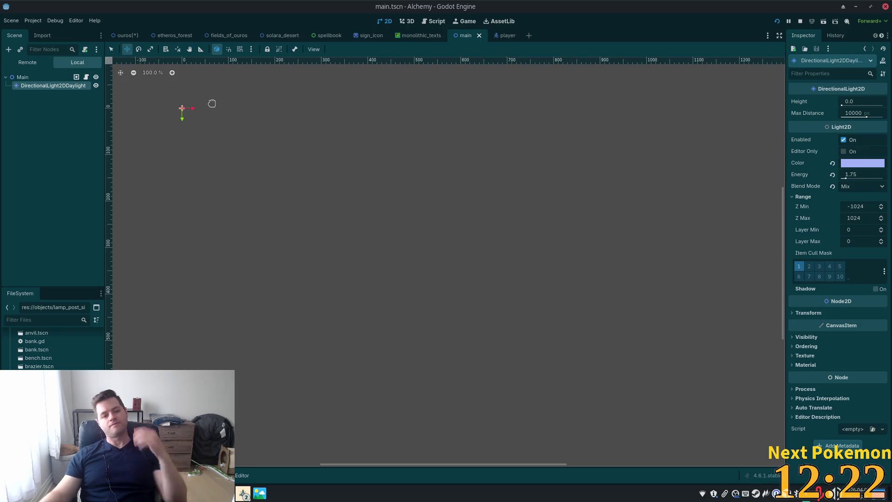
Show the ouros tavern scene with the Ouros root node selected and the Select tool active
{"action": "left_click", "coordinate": [125, 35]}
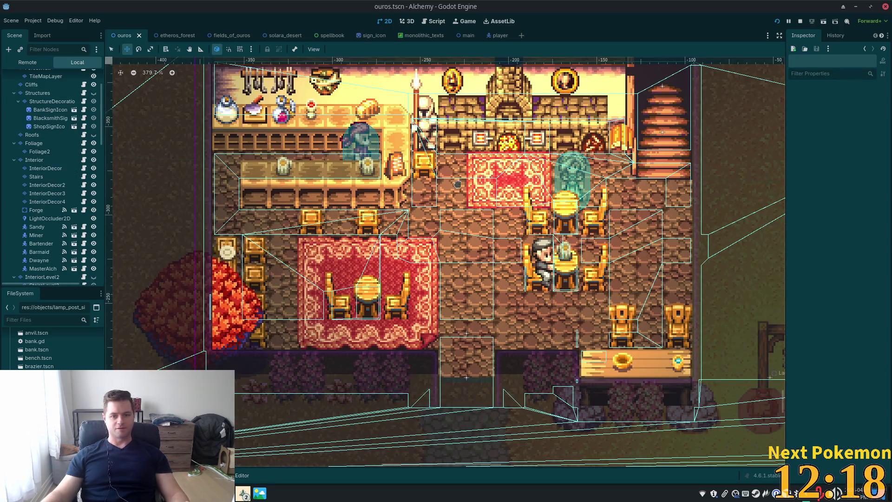
{"action": "scroll", "coordinate": [400, 195], "scroll_direction": "up", "scroll_amount": 3}
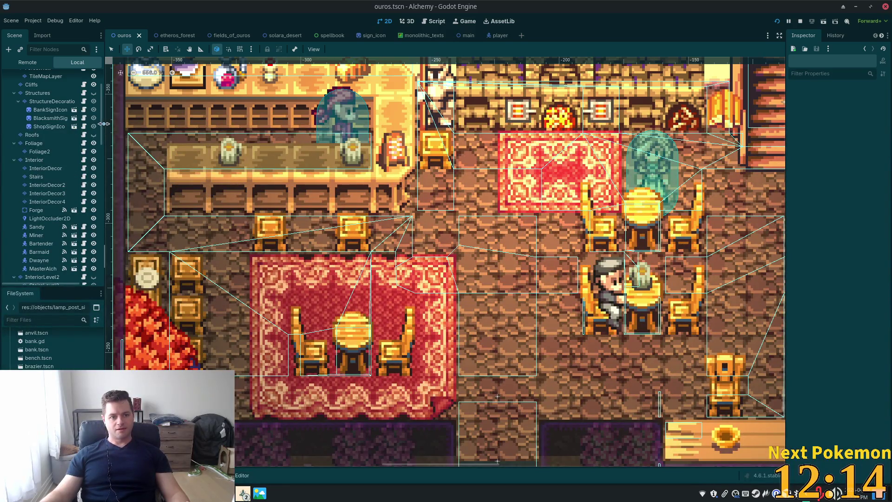
{"action": "scroll", "coordinate": [101, 127], "scroll_direction": "up", "scroll_amount": 5}
{"action": "left_click", "coordinate": [24, 77]}
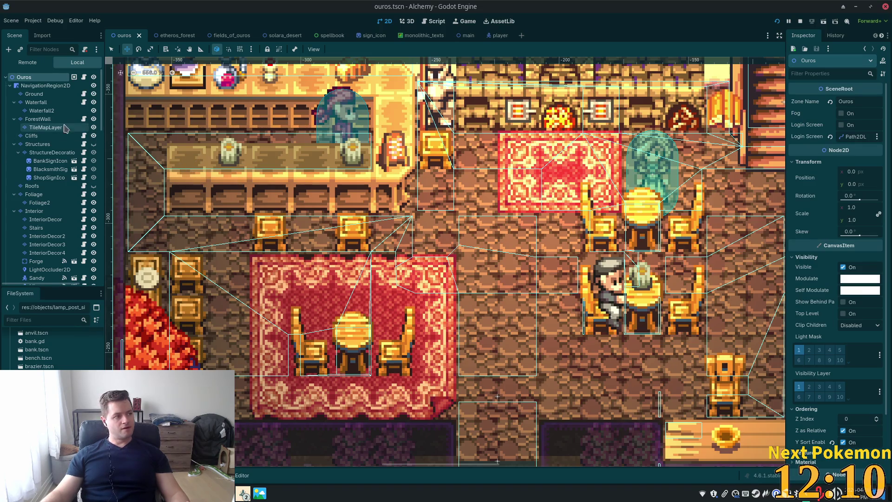
{"action": "scroll", "coordinate": [328, 173], "scroll_direction": "down", "scroll_amount": 2}
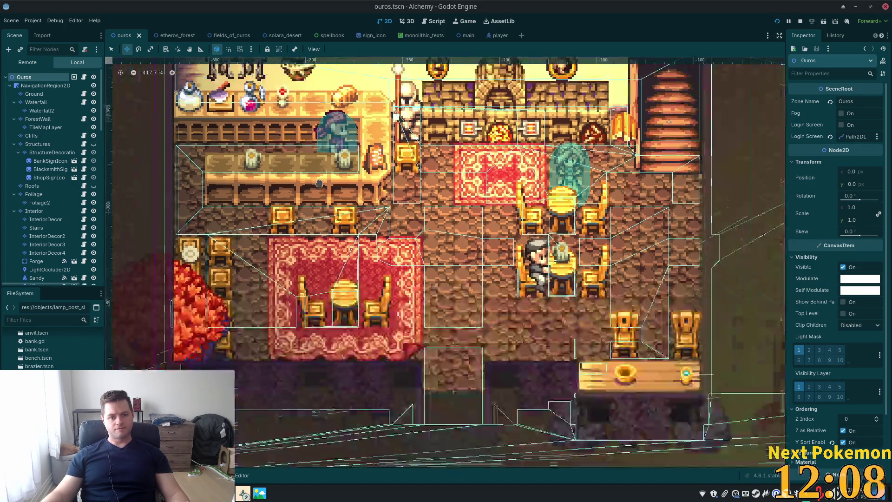
{"action": "left_click", "coordinate": [111, 49]}
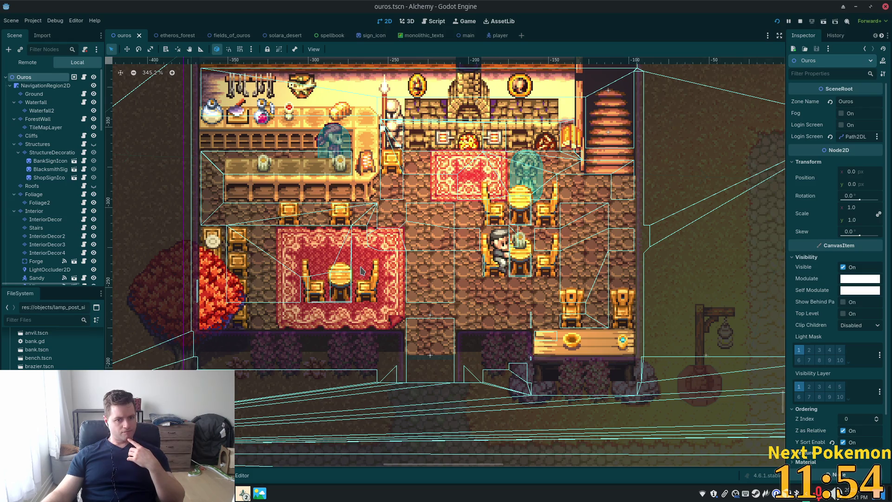
{"action": "left_click", "coordinate": [243, 494]}
{"action": "left_click", "coordinate": [244, 494]}
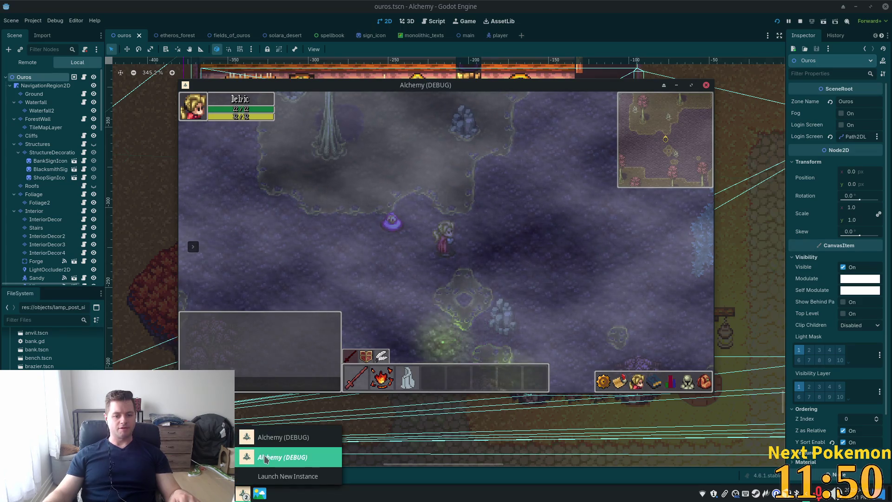
{"action": "left_click", "coordinate": [279, 456]}
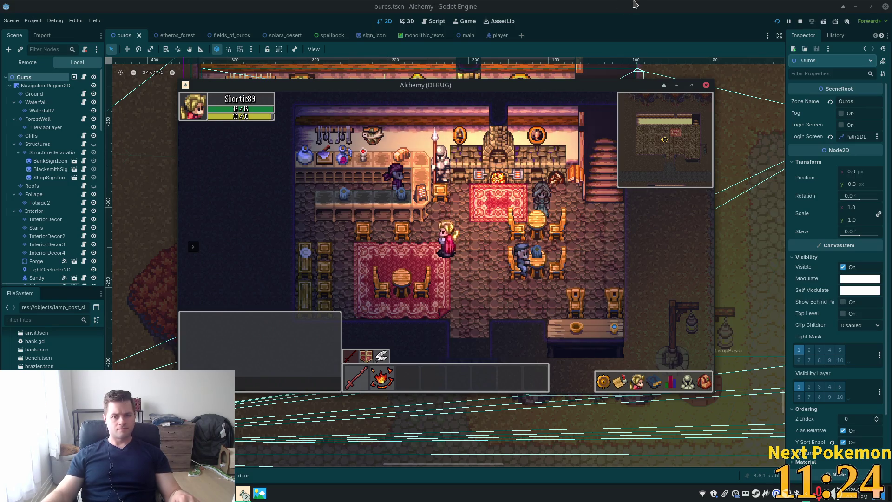
{"action": "key", "text": "F8"}
{"action": "scroll", "coordinate": [374, 277], "scroll_direction": "down", "scroll_amount": 5}
{"action": "scroll", "coordinate": [374, 278], "scroll_direction": "left", "scroll_amount": 5}
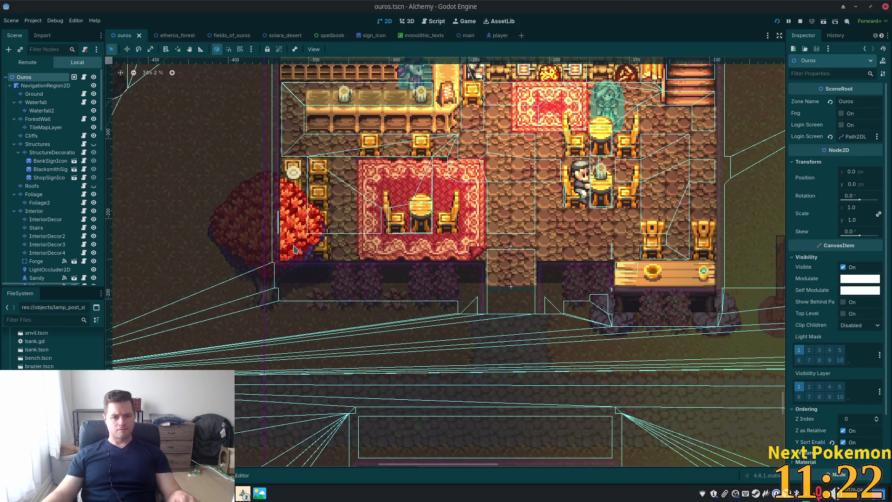
{"action": "right_click", "coordinate": [294, 249]}
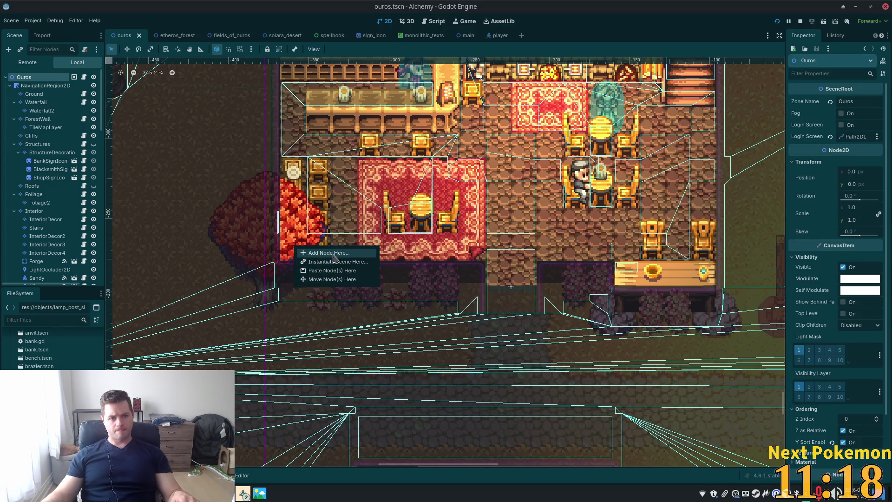
Create a Node2D at the tavern's lower-left wall and add a PointLight2D child under it
{"action": "left_click", "coordinate": [334, 254]}
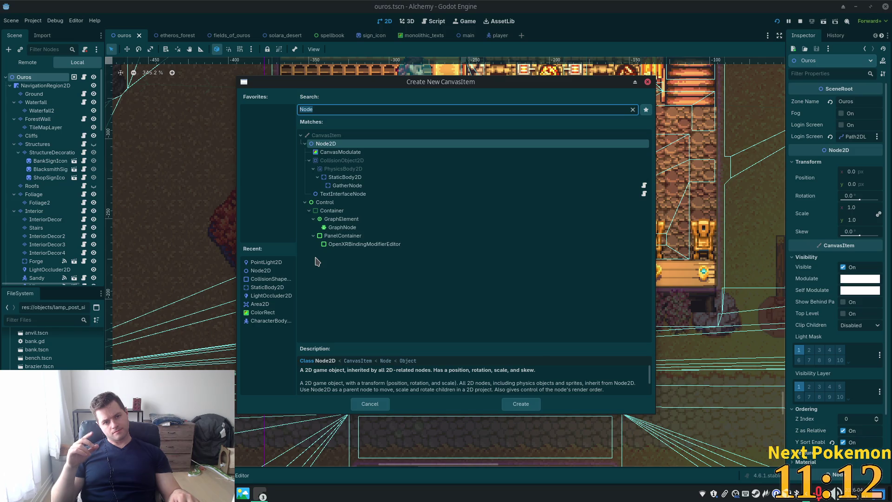
{"action": "double_click", "coordinate": [347, 148]}
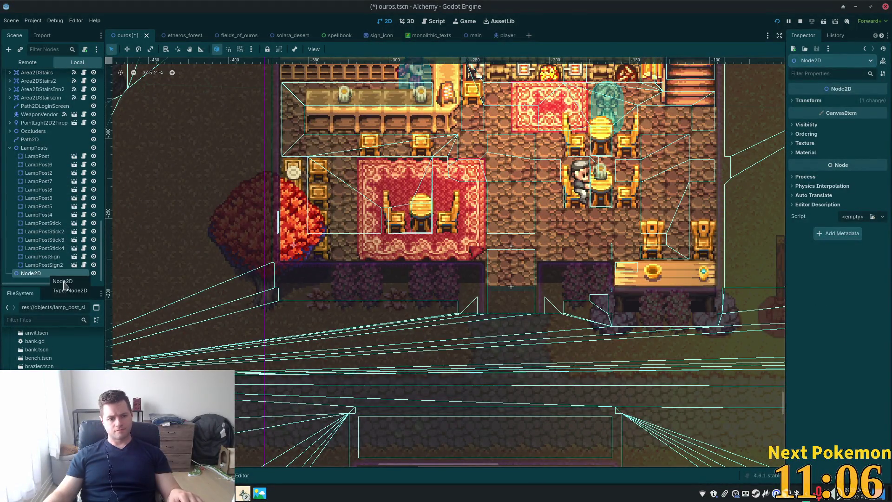
{"action": "key", "text": "ctrl+a"}
{"action": "type", "text": "poi"}
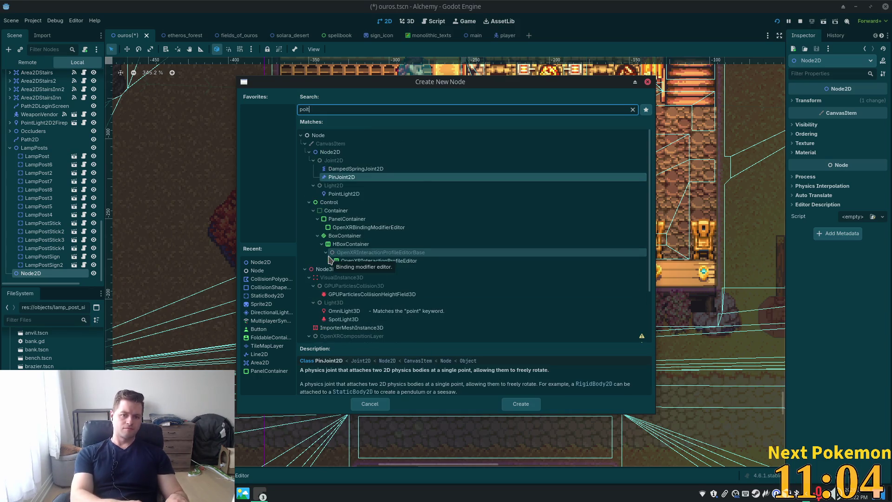
{"action": "type", "text": "nt"}
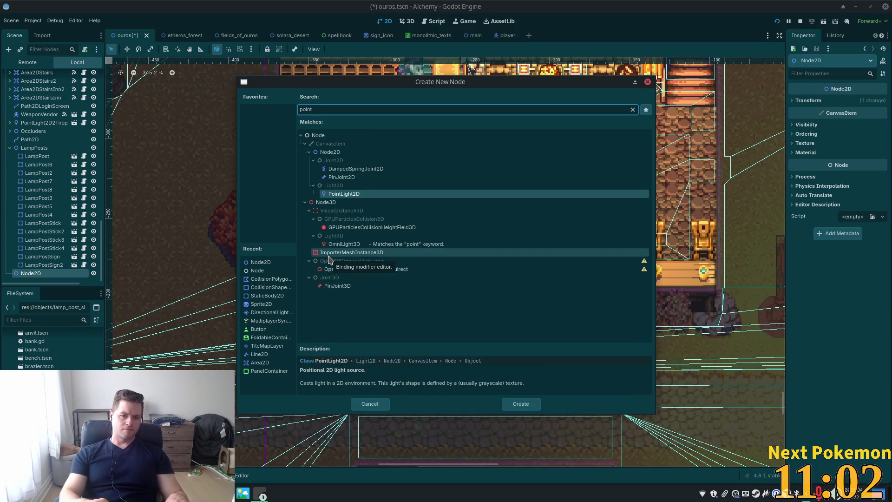
{"action": "key", "text": "Return"}
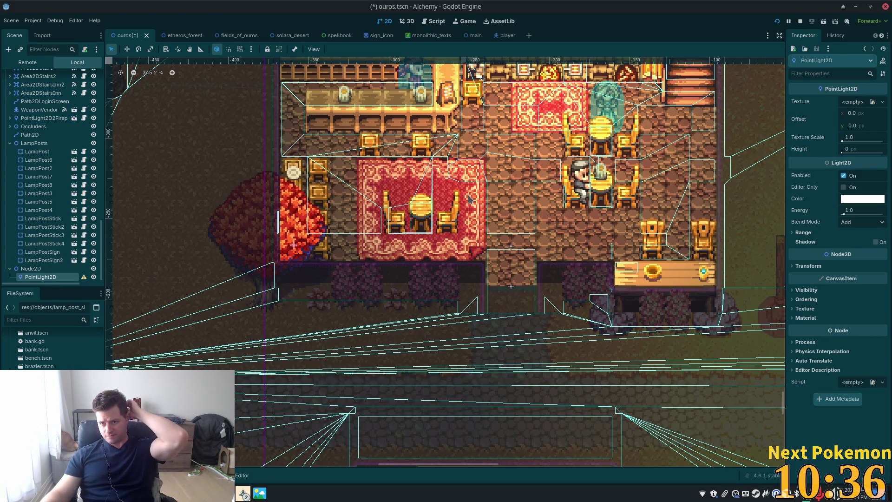
Assign the 2d_lights_and_shadows texture, found by filtering for 'light', to the PointLight2D's Texture
{"action": "scroll", "coordinate": [42, 346], "scroll_direction": "down", "scroll_amount": 15}
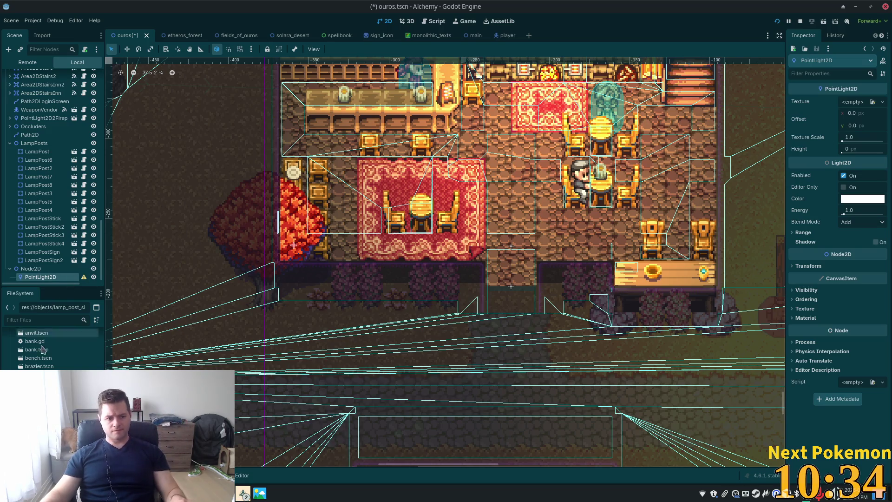
{"action": "left_click", "coordinate": [97, 306]}
{"action": "left_click", "coordinate": [43, 317]}
{"action": "type", "text": "light"}
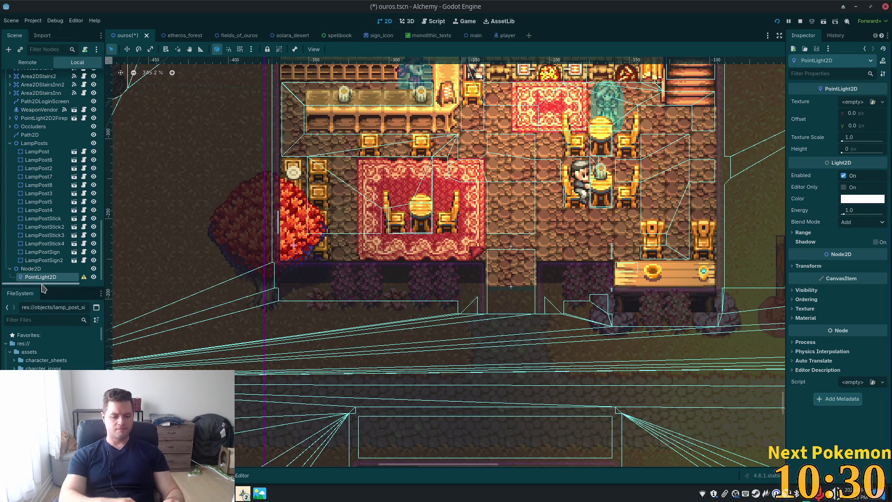
{"action": "mouse_move", "coordinate": [56, 367]}
{"action": "left_mouse_down"}
{"action": "mouse_move", "coordinate": [830, 91]}
{"action": "mouse_move", "coordinate": [853, 101]}
{"action": "left_mouse_up"}
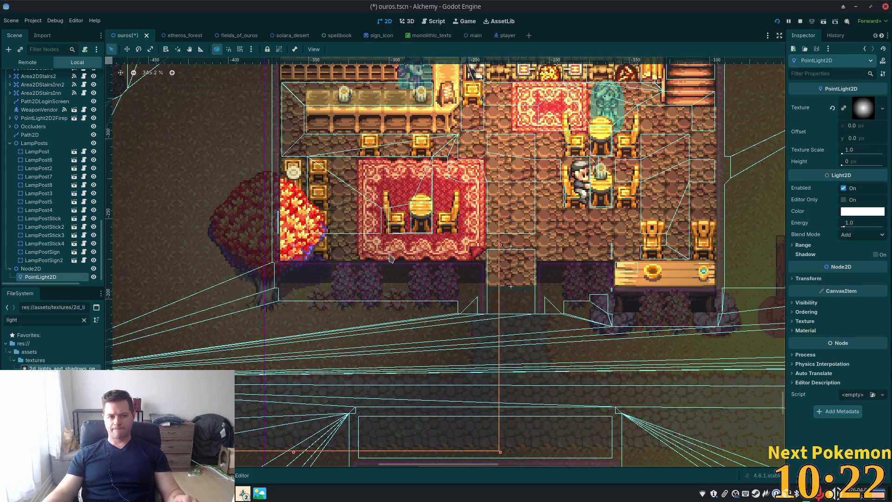
{"action": "scroll", "coordinate": [46, 228], "scroll_direction": "down", "scroll_amount": 1}
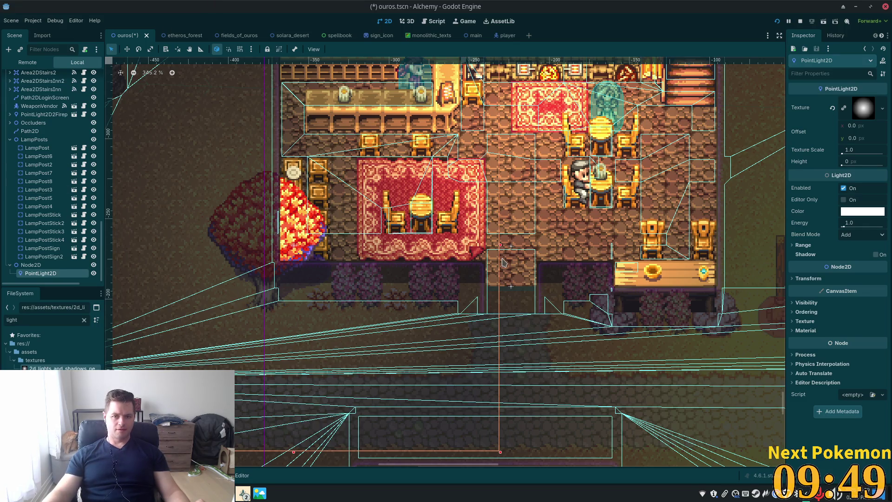
Enable Item Cull Mask layer 2 under Range on the PointLight2D, then save and rerun the game
{"action": "key", "text": "F5"}
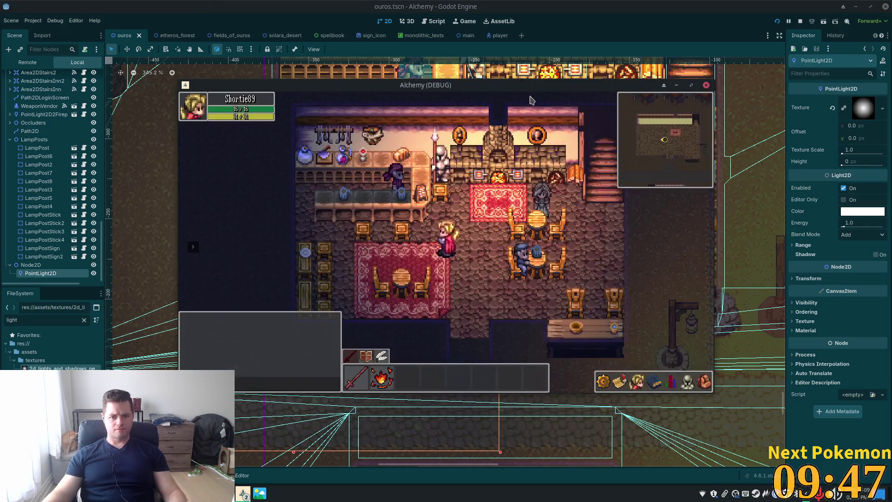
{"action": "key", "text": "F8"}
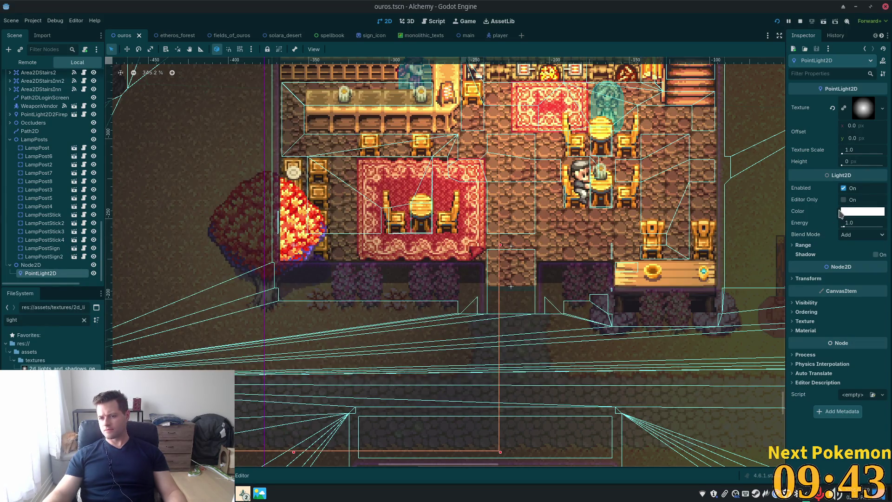
{"action": "left_click", "coordinate": [796, 247]}
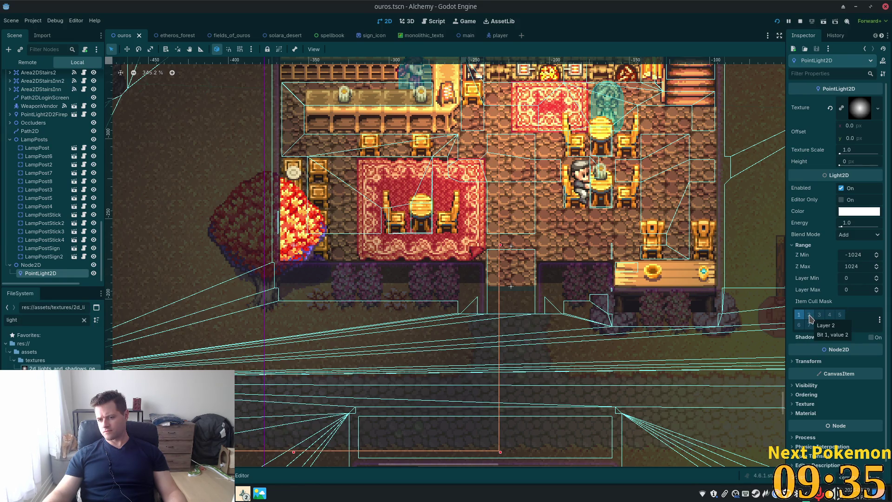
{"action": "left_click", "coordinate": [809, 316]}
{"action": "key", "text": "F5"}
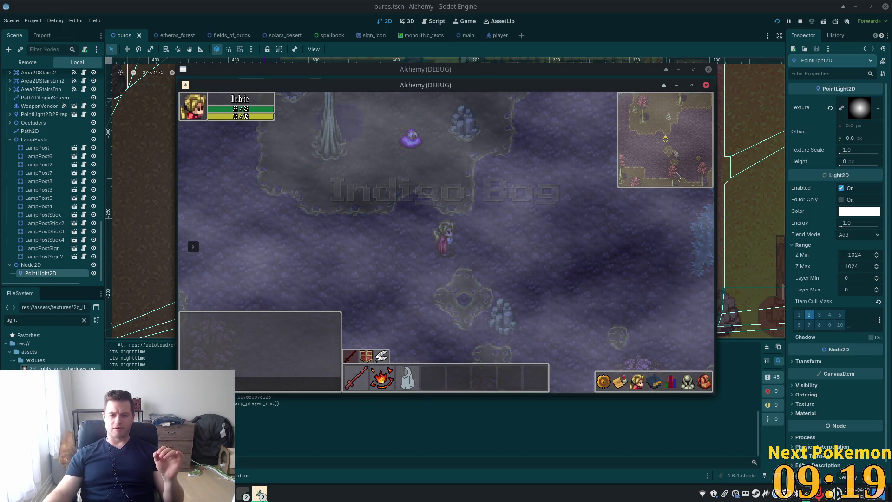
Walk the character through town into the tavern in the second debug window, then stop the game
{"action": "left_click_drag", "start_coordinate": [523, 88], "coordinate": [621, 123]}
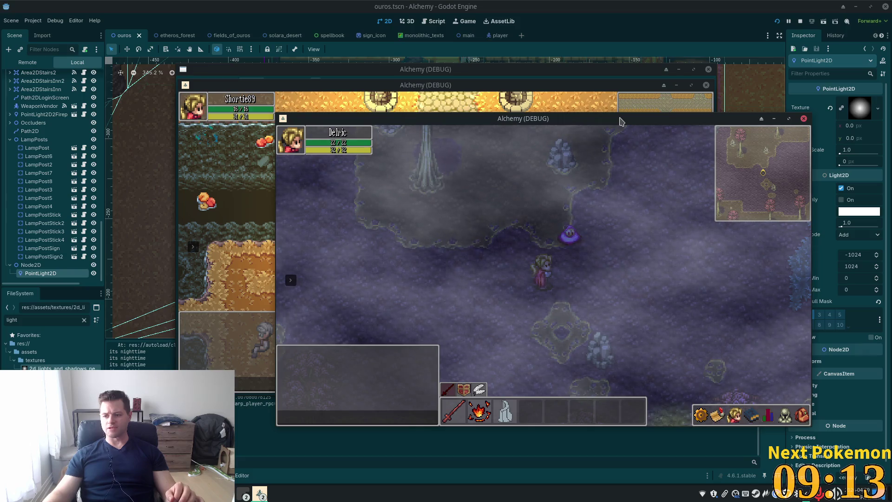
{"action": "left_click", "coordinate": [477, 97]}
{"action": "key", "text": "Up"}
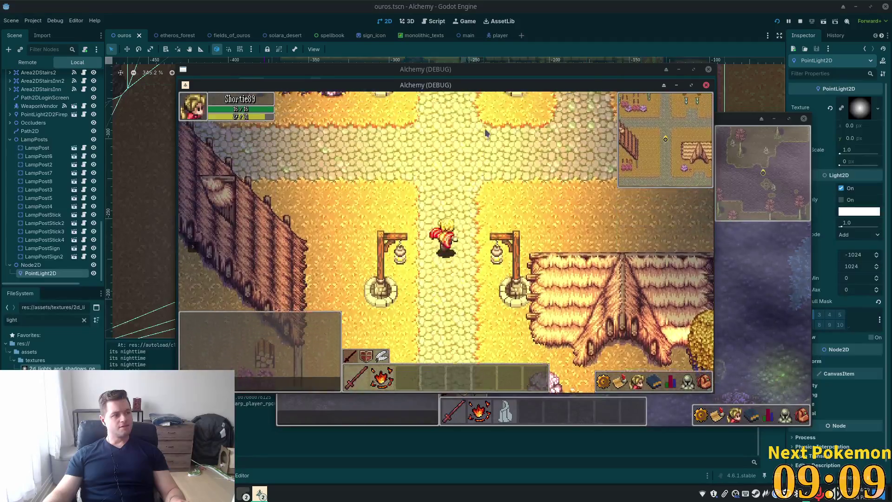
{"action": "key", "text": "Down"}
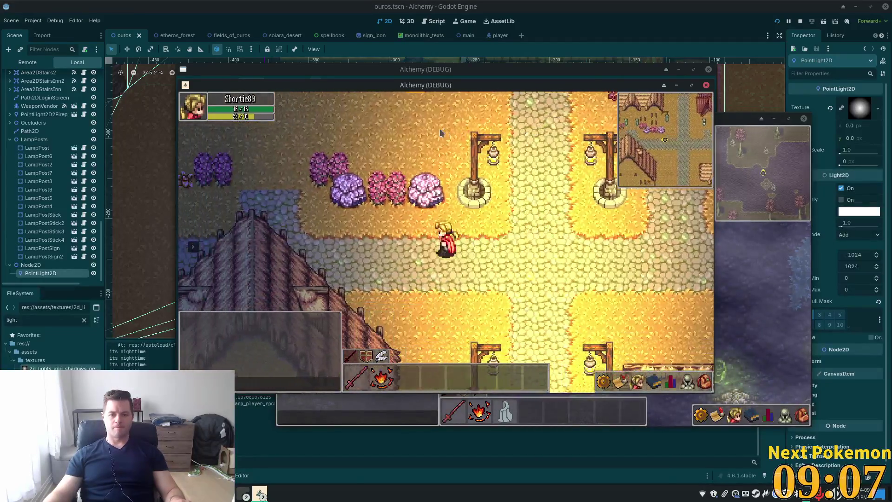
{"action": "key", "text": "Up"}
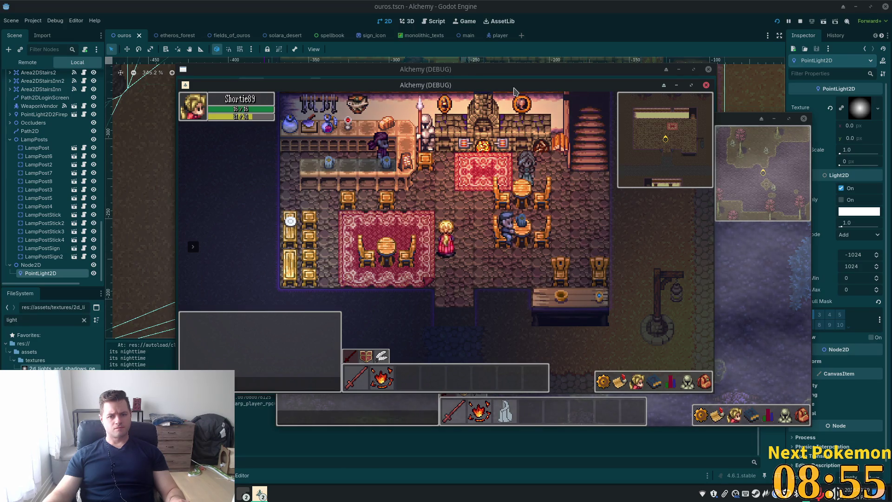
{"action": "key", "text": "F8"}
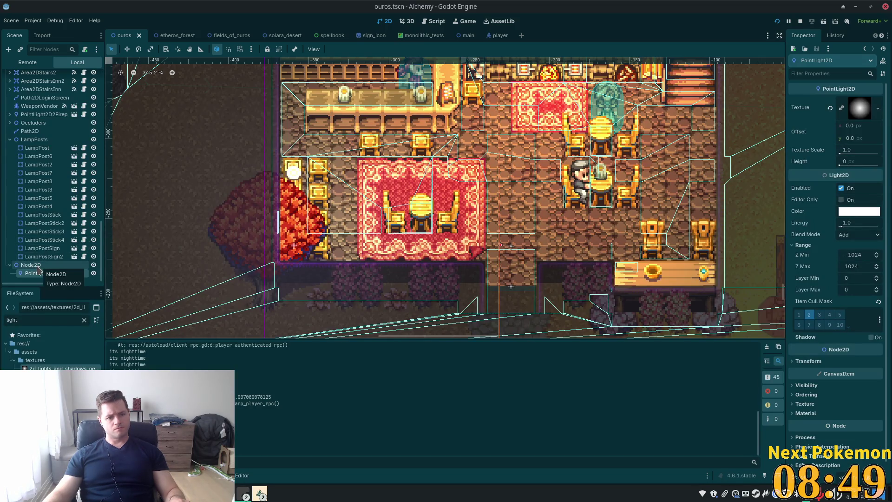
Duplicate Node2D into Node2D2 and move the copy up into the tavern, checking it in a test run
{"action": "left_click", "coordinate": [37, 266]}
{"action": "key", "text": "ctrl+d"}
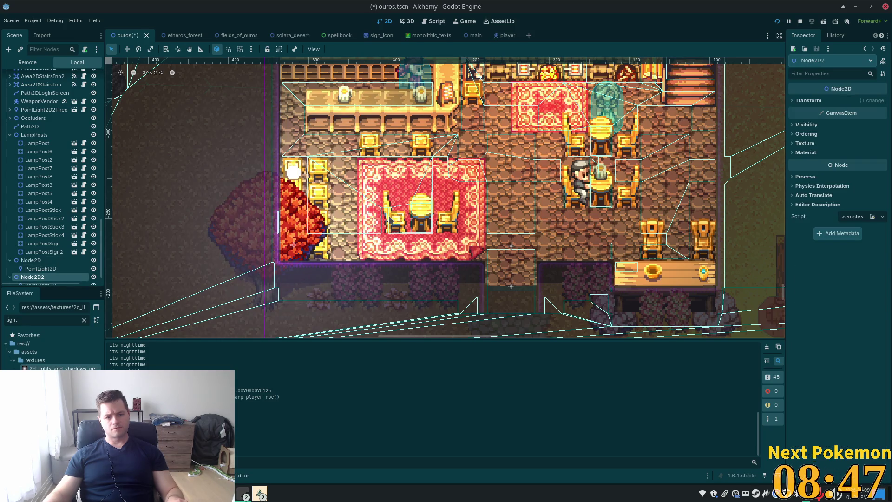
{"action": "left_click", "coordinate": [126, 49]}
{"action": "left_click_drag", "start_coordinate": [359, 244], "coordinate": [389, 94]}
{"action": "key", "text": "F5"}
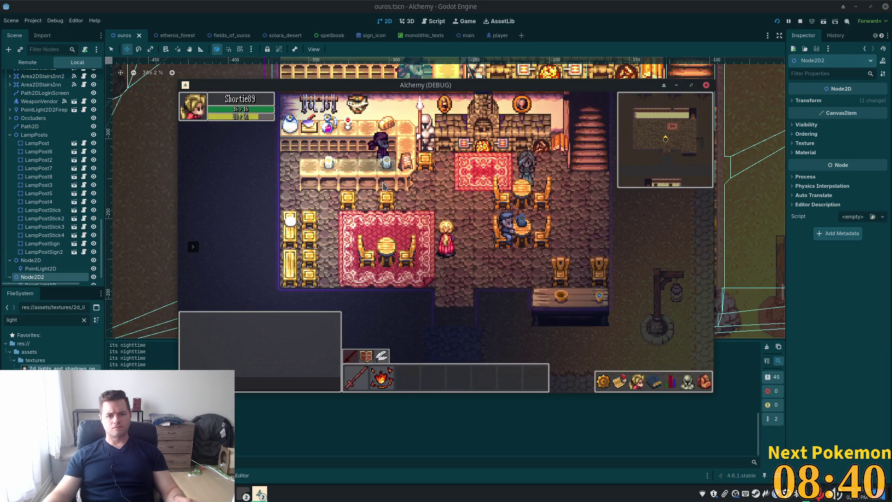
{"action": "key", "text": "F8"}
Fine-tune Node2D2's position near the bar counter over repeated test runs, then save the scene
{"action": "left_click_drag", "start_coordinate": [349, 196], "coordinate": [486, 115]}
{"action": "scroll", "coordinate": [486, 140], "scroll_direction": "up", "scroll_amount": 5}
{"action": "mouse_move", "coordinate": [469, 210]}
{"action": "left_mouse_down"}
{"action": "mouse_move", "coordinate": [479, 201]}
{"action": "mouse_move", "coordinate": [480, 230]}
{"action": "mouse_move", "coordinate": [412, 270]}
{"action": "left_mouse_up"}
{"action": "key", "text": "F5"}
{"action": "key", "text": "F8"}
{"action": "key", "text": "F5"}
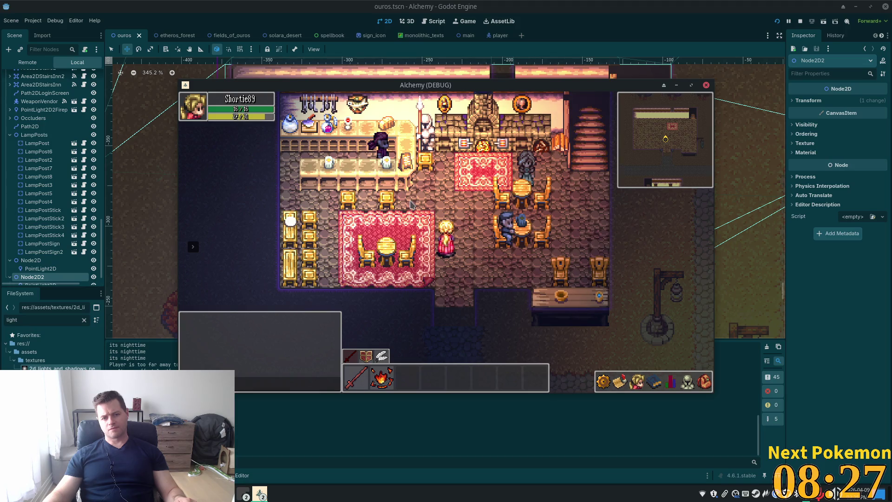
{"action": "key", "text": "F8"}
{"action": "mouse_move", "coordinate": [418, 227]}
{"action": "left_mouse_down"}
{"action": "mouse_move", "coordinate": [384, 232]}
{"action": "mouse_move", "coordinate": [395, 230]}
{"action": "left_mouse_up"}
{"action": "key", "text": "ctrl+s"}
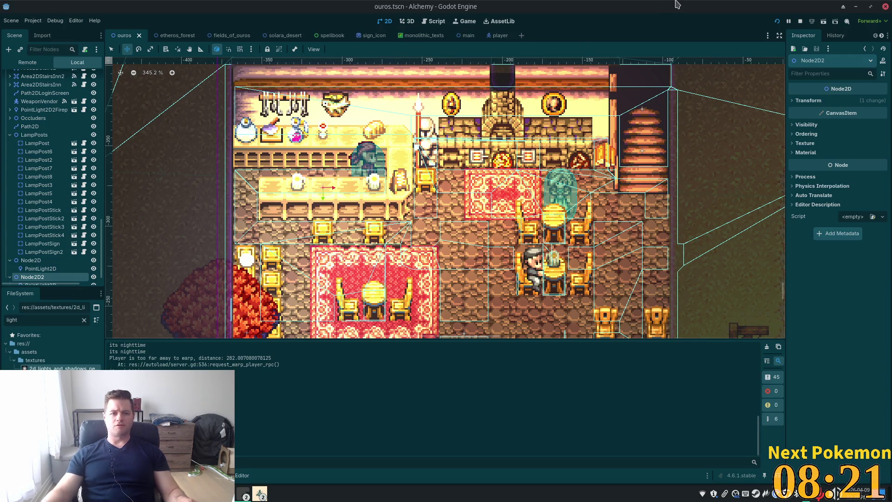
Quick-open bartender.tscn by searching 'bart'
{"action": "key", "text": "shift+alt+o"}
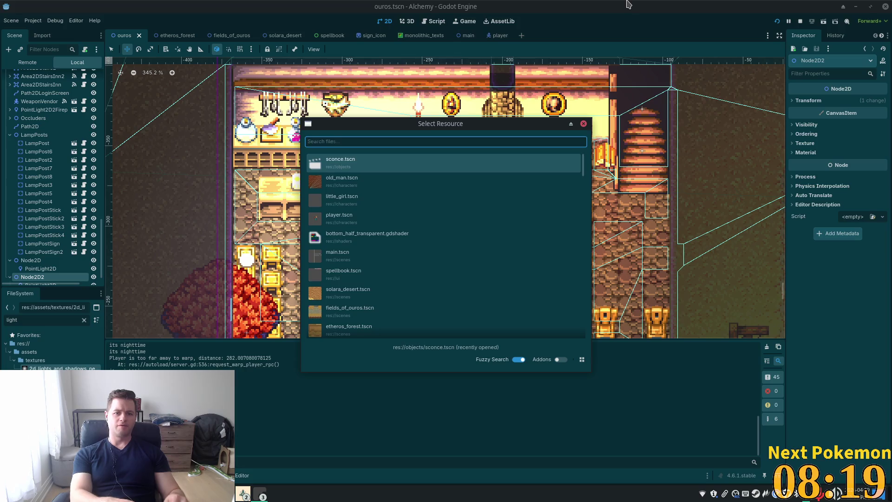
{"action": "type", "text": "bart"}
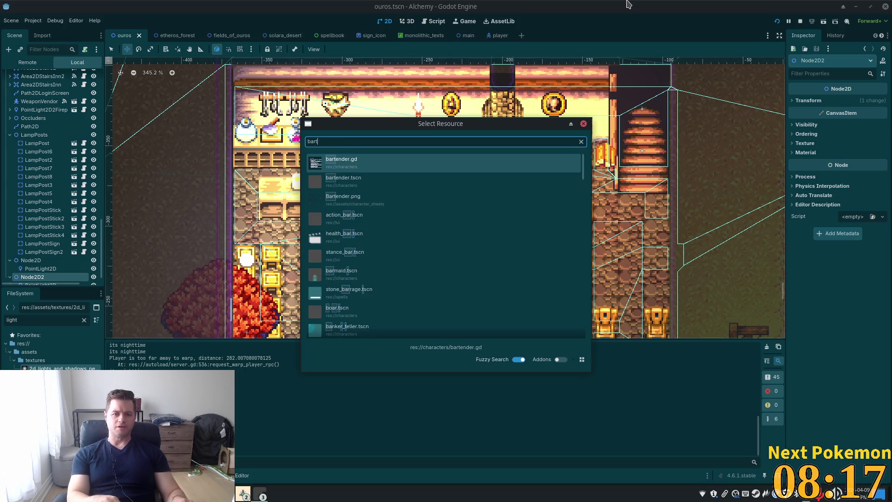
{"action": "key", "text": "Down"}
{"action": "key", "text": "Return"}
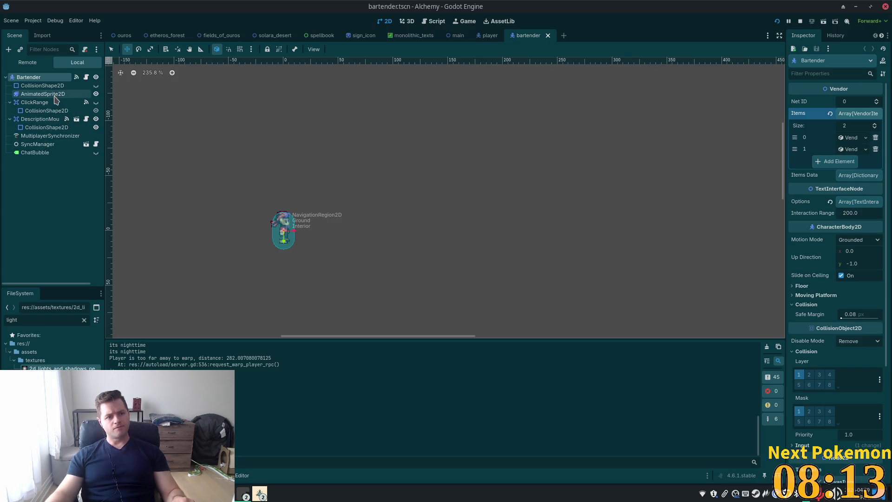
Enable Light Mask layer 2 on the bartender's AnimatedSprite2D and run the game
{"action": "left_click", "coordinate": [43, 94]}
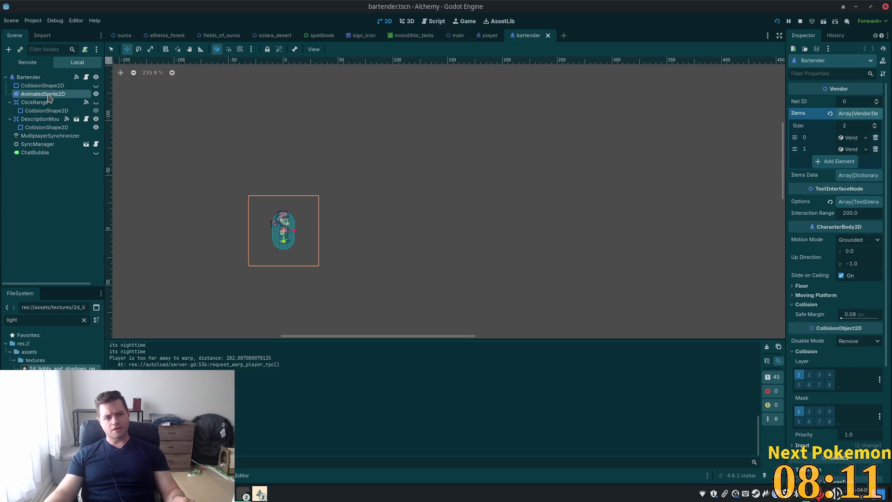
{"action": "left_click", "coordinate": [811, 419]}
{"action": "key", "text": "F5"}
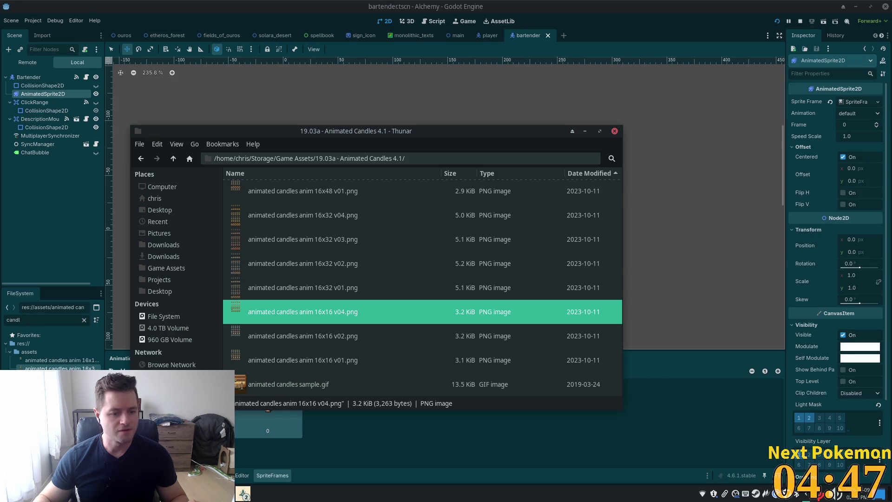
Return to the Godot editor from the Thunar candle asset folder
{"action": "left_click", "coordinate": [251, 473]}
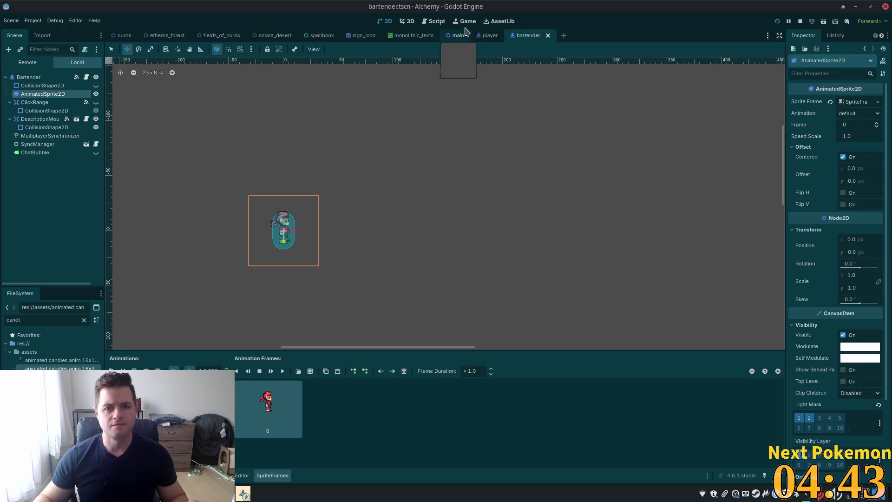
Switch to ouros.tscn and inspect the Node2D and Node2D2 light nodes in the Scene dock
{"action": "left_click", "coordinate": [122, 35]}
{"action": "scroll", "coordinate": [87, 188], "scroll_direction": "down", "scroll_amount": 1}
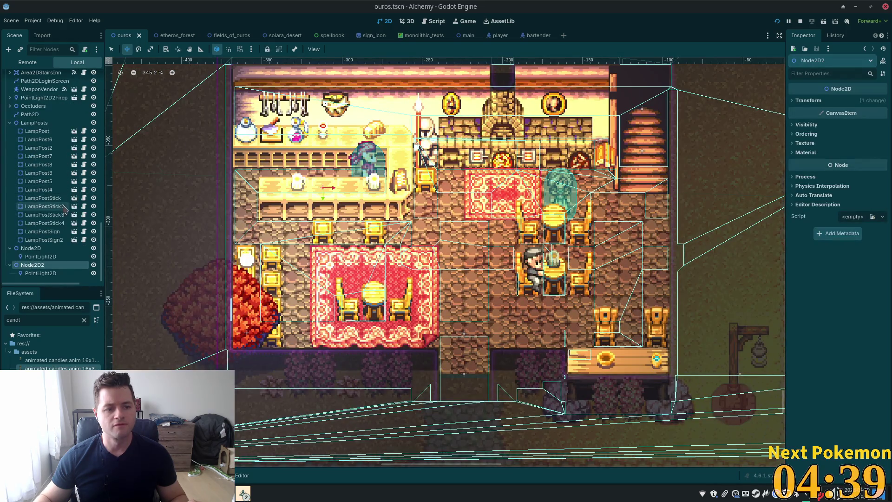
{"action": "left_click", "coordinate": [37, 248]}
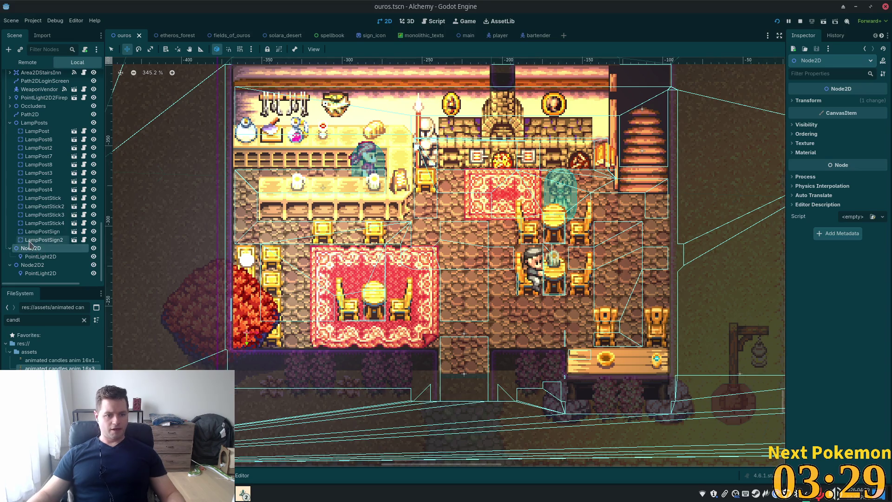
{"action": "left_click", "coordinate": [41, 256]}
{"action": "left_click", "coordinate": [30, 248]}
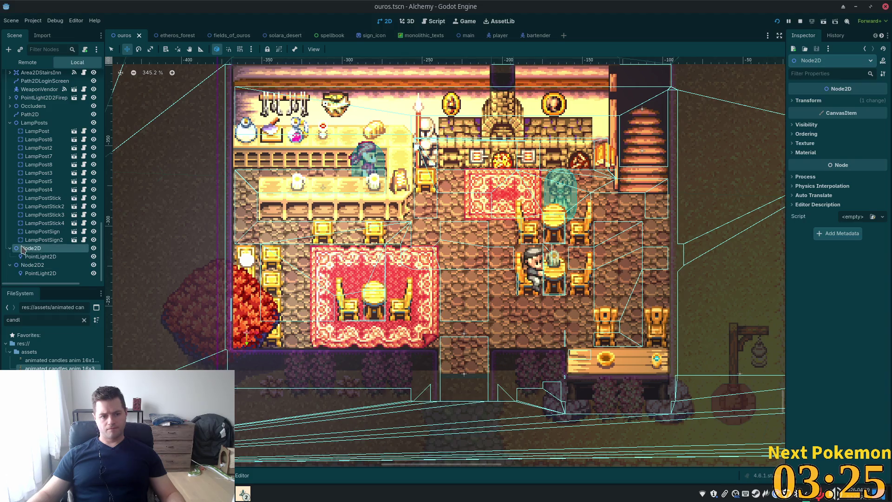
{"action": "left_click", "coordinate": [29, 265]}
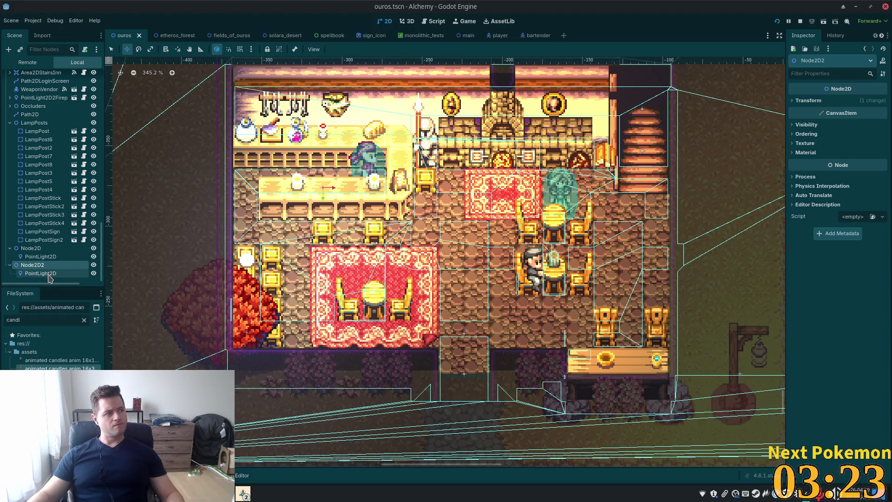
Add an AnimatedSprite2D child to Node2D2 and give it a new SpriteFrames resource
{"action": "key", "text": "ctrl+a"}
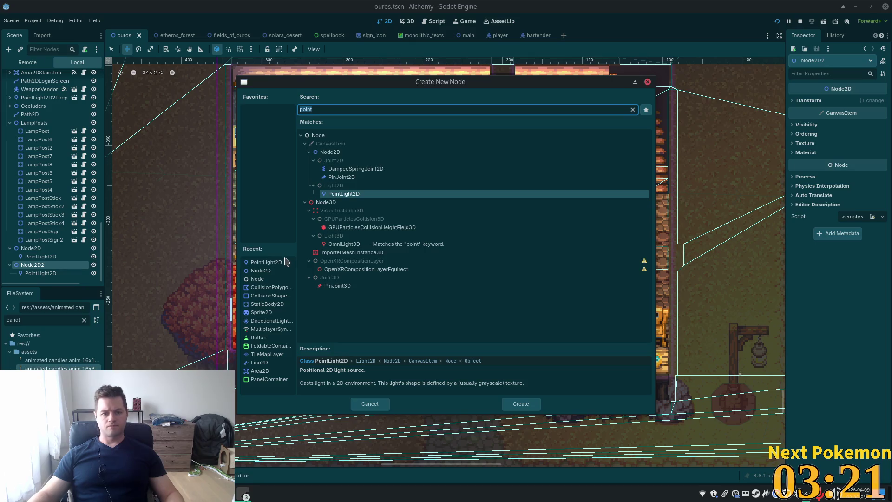
{"action": "type", "text": "sprite"}
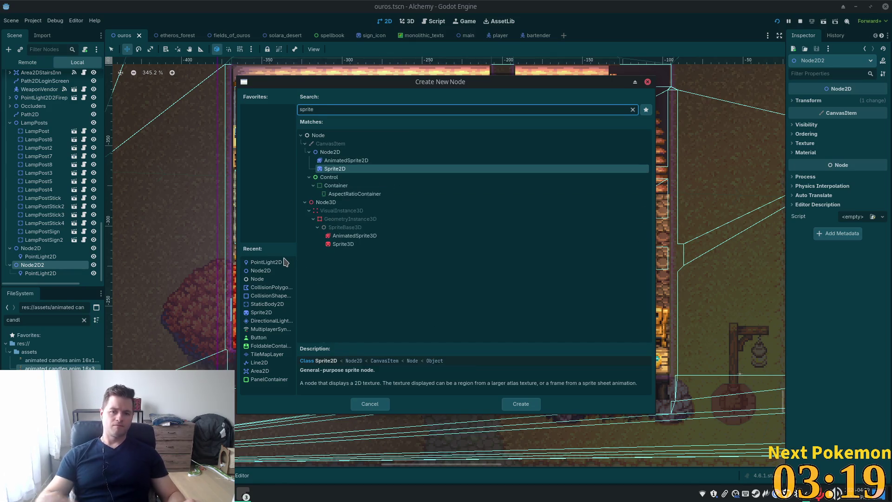
{"action": "left_click", "coordinate": [335, 161]}
{"action": "double_click", "coordinate": [335, 161]}
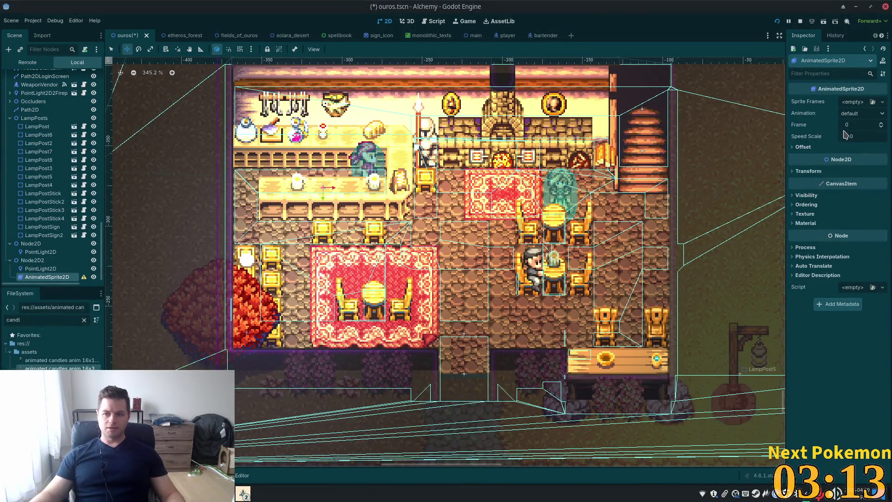
{"action": "left_click", "coordinate": [860, 102]}
{"action": "left_click", "coordinate": [857, 115]}
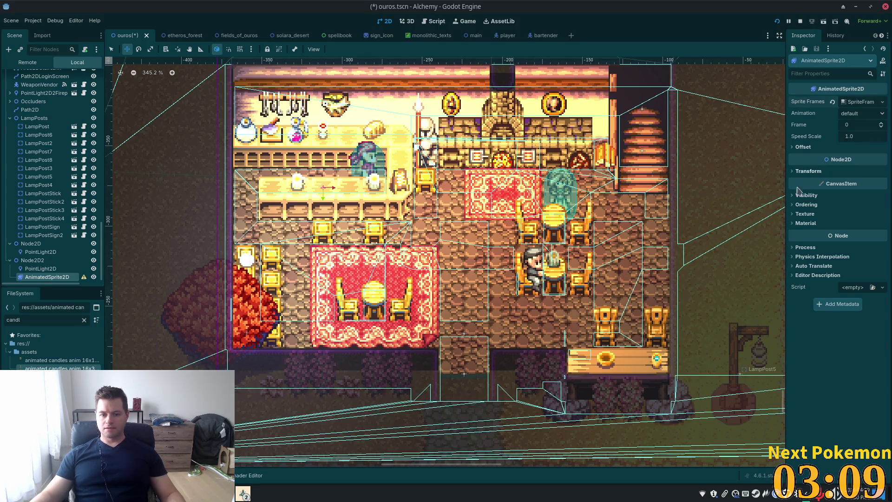
Drop in the candle sprite sheet, remove that whole-sheet frame, and start 'Add frames from sprite sheet'
{"action": "left_click", "coordinate": [33, 277]}
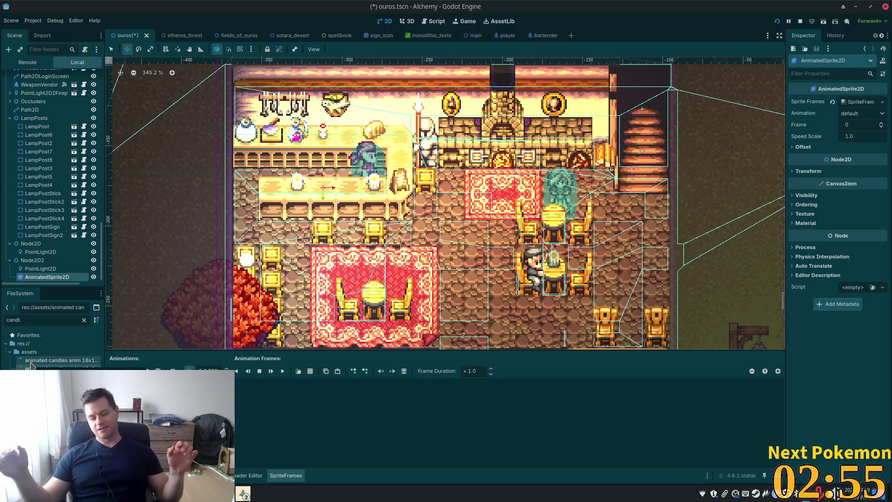
{"action": "left_click", "coordinate": [31, 367]}
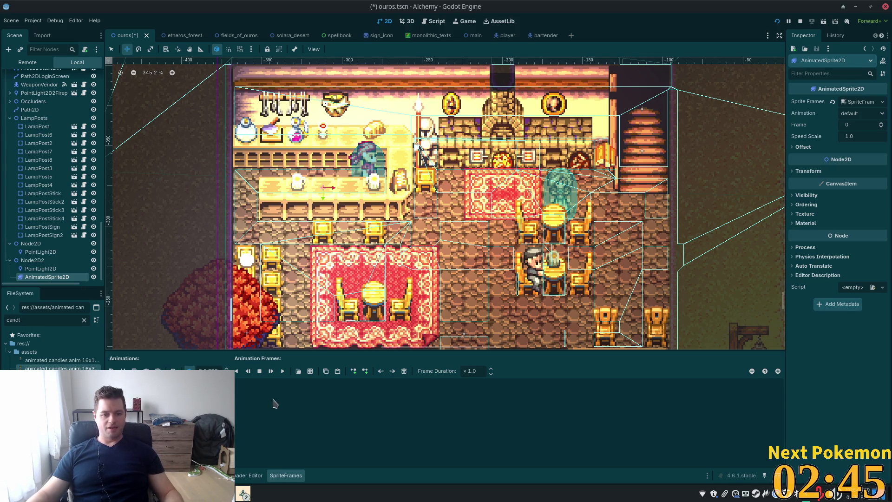
{"action": "mouse_move", "coordinate": [39, 367]}
{"action": "left_mouse_down"}
{"action": "mouse_move", "coordinate": [185, 386]}
{"action": "mouse_move", "coordinate": [323, 420]}
{"action": "mouse_move", "coordinate": [312, 444]}
{"action": "left_mouse_up"}
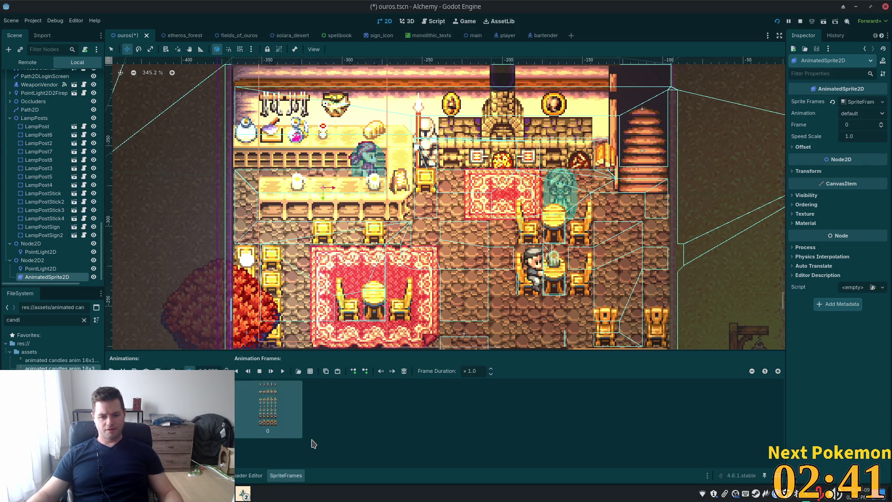
{"action": "key", "text": "Delete"}
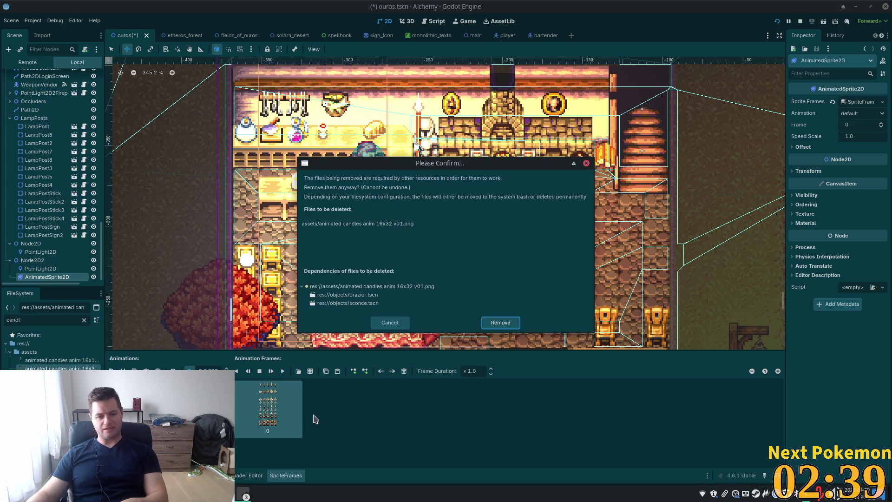
{"action": "left_click", "coordinate": [389, 322]}
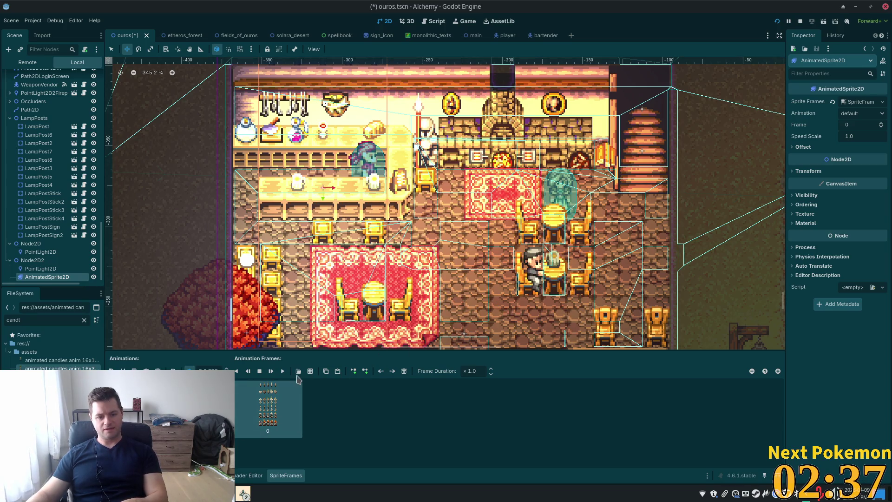
{"action": "left_click", "coordinate": [277, 391]}
{"action": "key", "text": "Delete"}
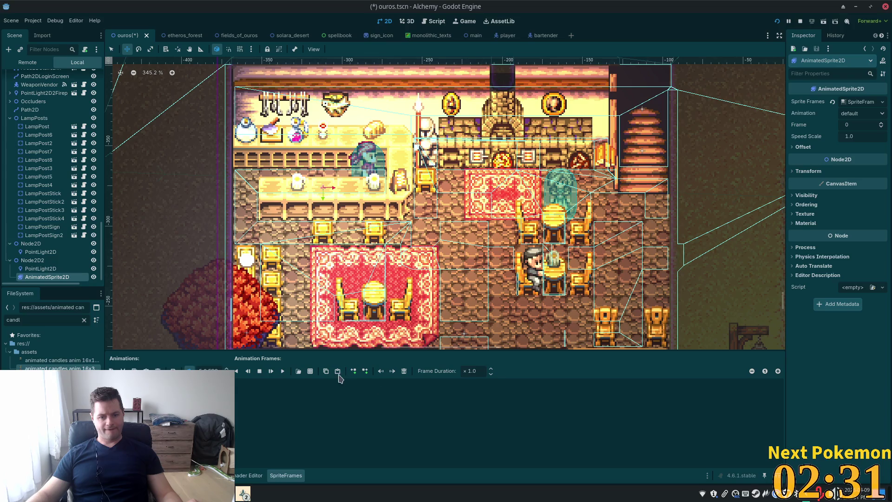
{"action": "left_click", "coordinate": [311, 371]}
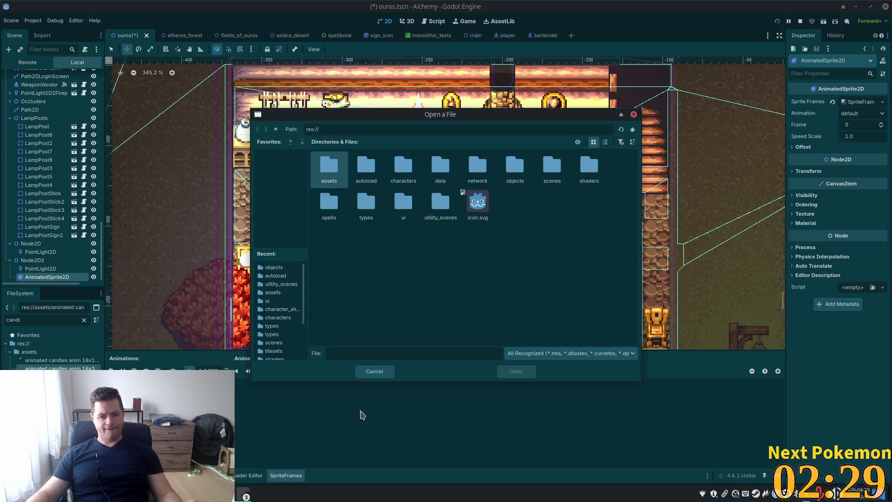
Open the animated candles sheet from the assets folder in the Select Frames dialog
{"action": "double_click", "coordinate": [328, 168]}
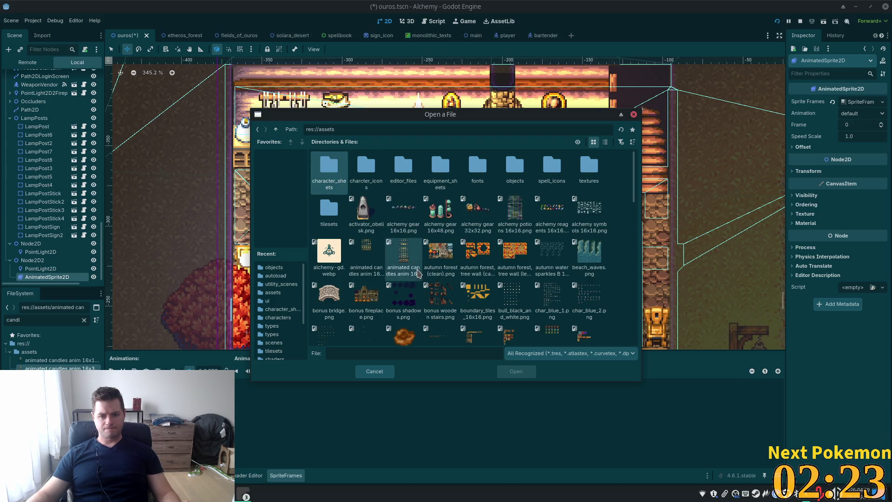
{"action": "double_click", "coordinate": [368, 273]}
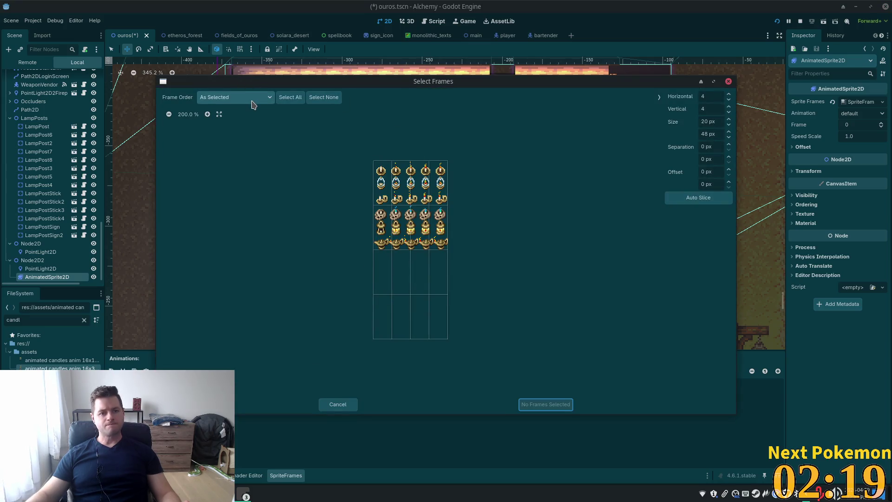
{"action": "left_click", "coordinate": [254, 97]}
{"action": "left_click", "coordinate": [705, 199]}
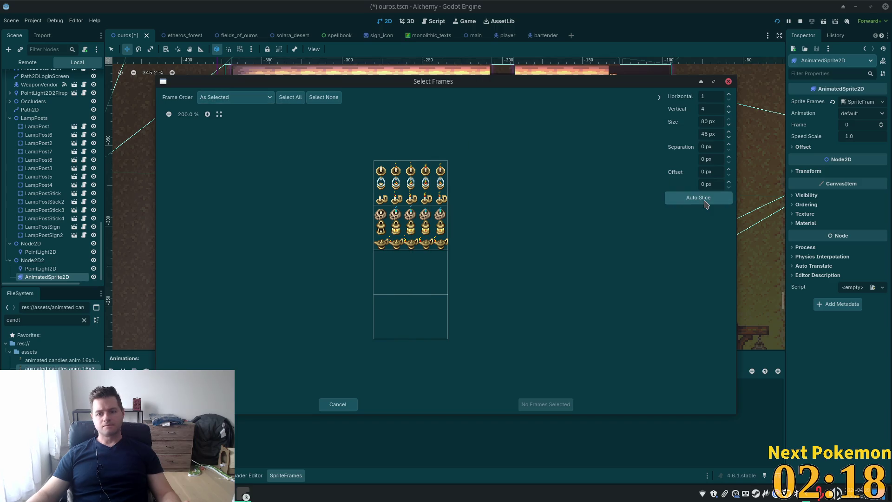
{"action": "left_click", "coordinate": [258, 98]}
{"action": "left_click", "coordinate": [685, 199]}
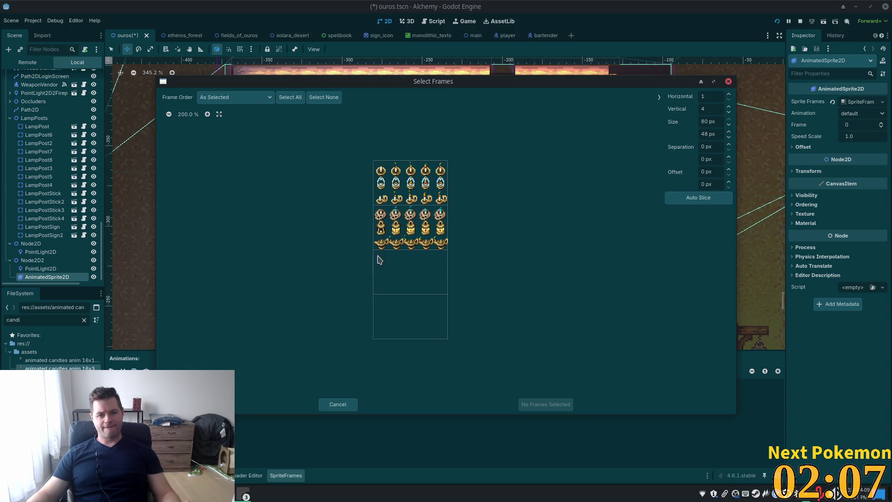
{"action": "left_click", "coordinate": [255, 100]}
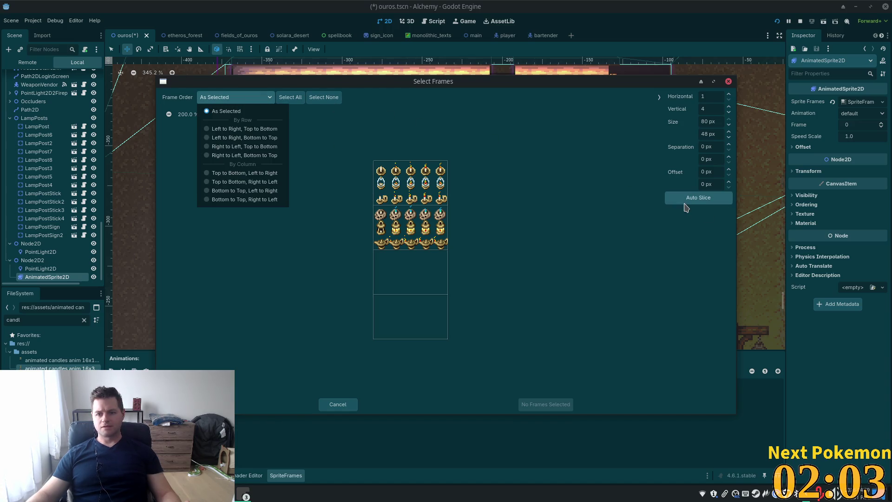
{"action": "left_click", "coordinate": [576, 171]}
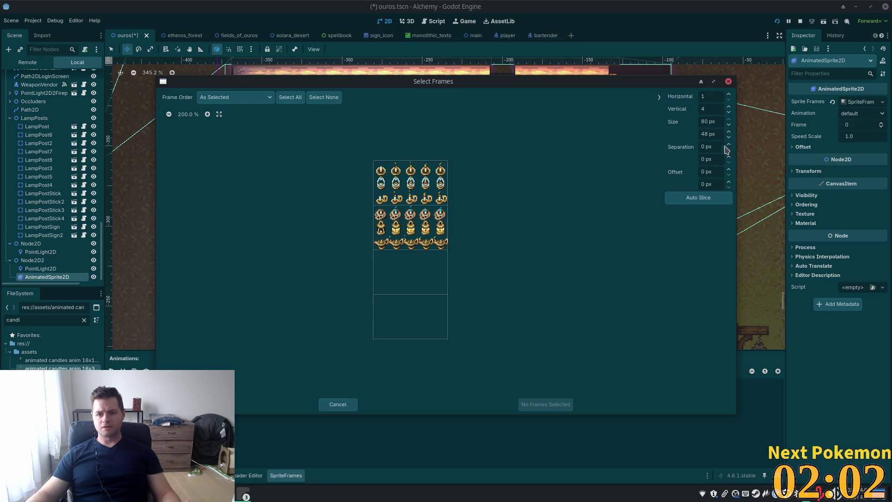
Slice the sheet into 5 columns by 12 rows and add the second-row blue lantern frames
{"action": "left_click", "coordinate": [729, 95]}
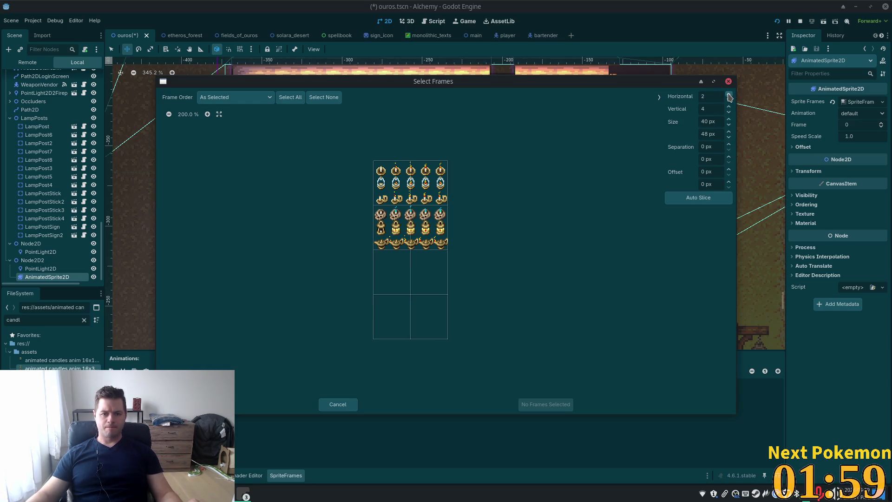
{"action": "left_click", "coordinate": [729, 95]}
{"action": "left_click", "coordinate": [729, 95]}
{"action": "left_click", "coordinate": [729, 95]}
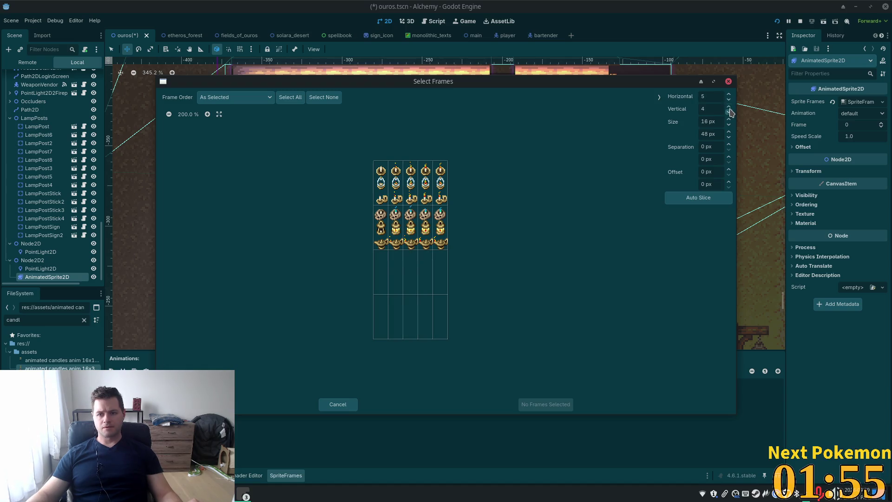
{"action": "left_click", "coordinate": [729, 106]}
{"action": "left_click", "coordinate": [729, 106]}
{"action": "left_click", "coordinate": [729, 106]}
{"action": "left_click", "coordinate": [728, 106]}
{"action": "left_click", "coordinate": [729, 106]}
{"action": "left_click", "coordinate": [730, 108]}
{"action": "left_click", "coordinate": [730, 108]}
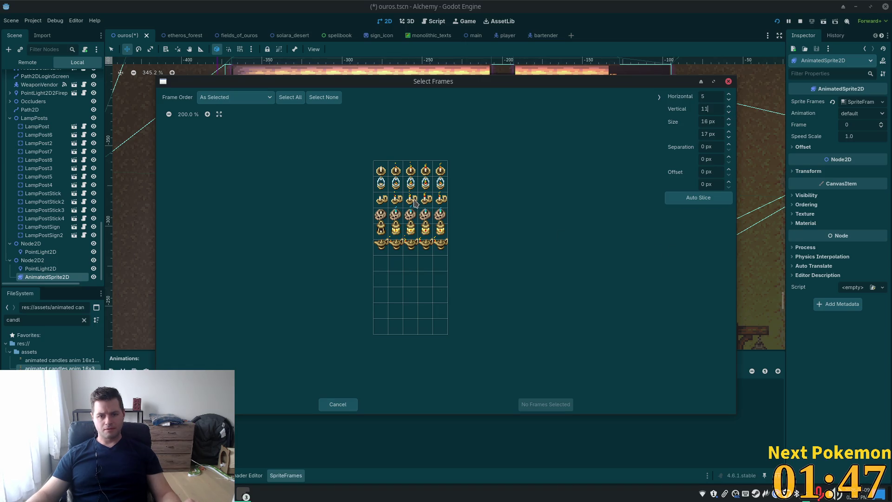
{"action": "scroll", "coordinate": [415, 203], "scroll_direction": "up", "scroll_amount": 4}
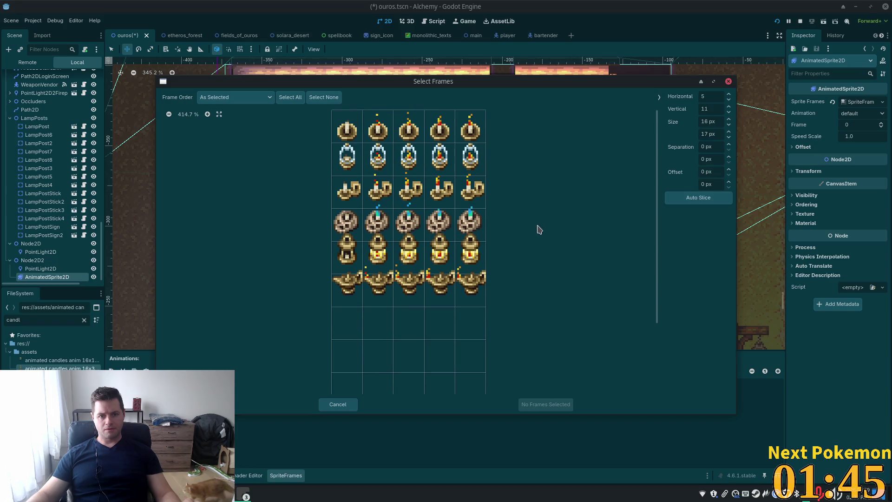
{"action": "left_click", "coordinate": [728, 107]}
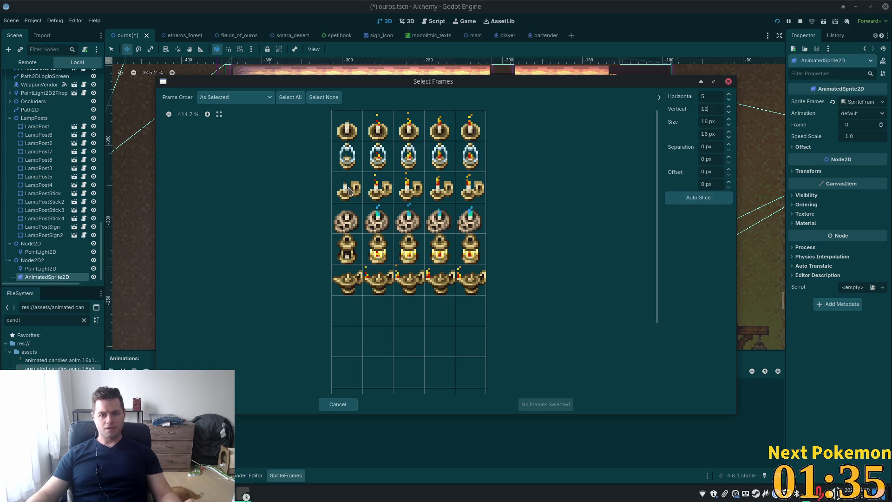
{"action": "left_click_drag", "start_coordinate": [347, 160], "coordinate": [467, 160]}
{"action": "left_click", "coordinate": [550, 404]}
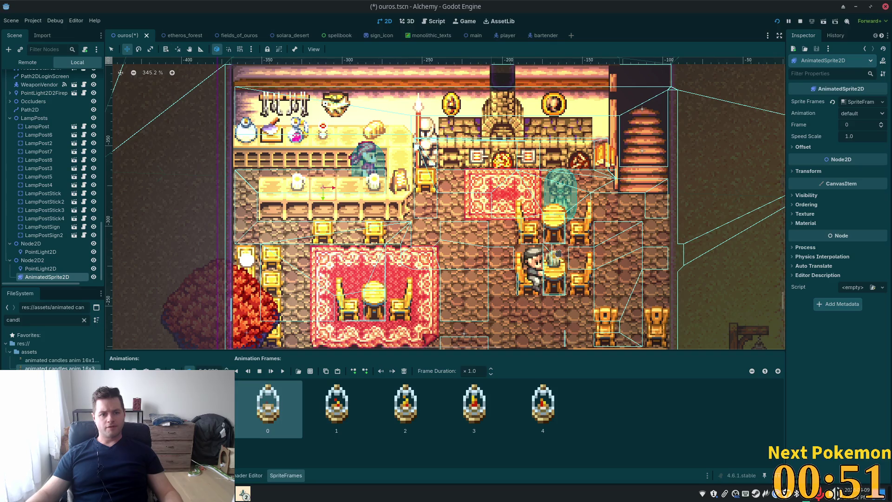
Nudge the lantern AnimatedSprite2D slightly upward within the tavern
{"action": "mouse_move", "coordinate": [422, 292]}
{"action": "left_mouse_down"}
{"action": "mouse_move", "coordinate": [520, 372]}
{"action": "mouse_move", "coordinate": [557, 373]}
{"action": "mouse_move", "coordinate": [753, 228]}
{"action": "mouse_move", "coordinate": [836, 306]}
{"action": "mouse_move", "coordinate": [448, 229]}
{"action": "mouse_move", "coordinate": [278, 251]}
{"action": "mouse_move", "coordinate": [410, 298]}
{"action": "mouse_move", "coordinate": [442, 285]}
{"action": "mouse_move", "coordinate": [413, 288]}
{"action": "mouse_move", "coordinate": [422, 287]}
{"action": "left_mouse_up"}
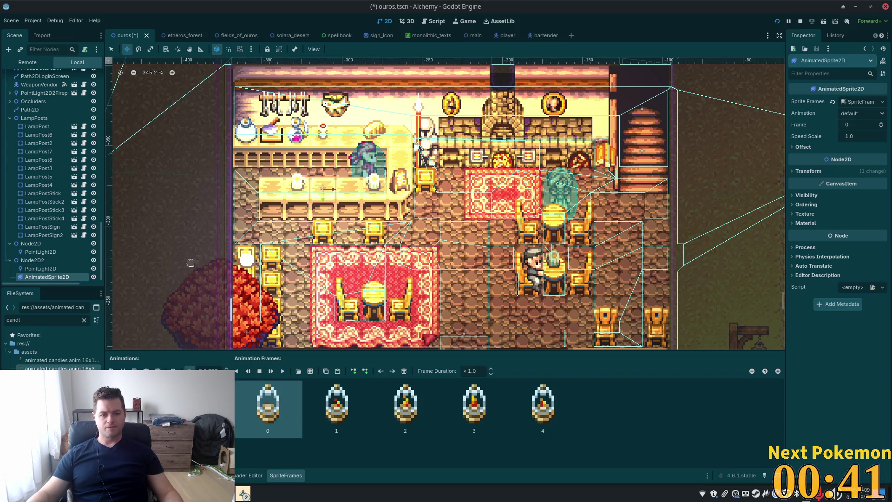
Move Node2D and Node2D2 together under InteriorDecor4 in the Interior branch of the scene tree
{"action": "left_click", "coordinate": [47, 262]}
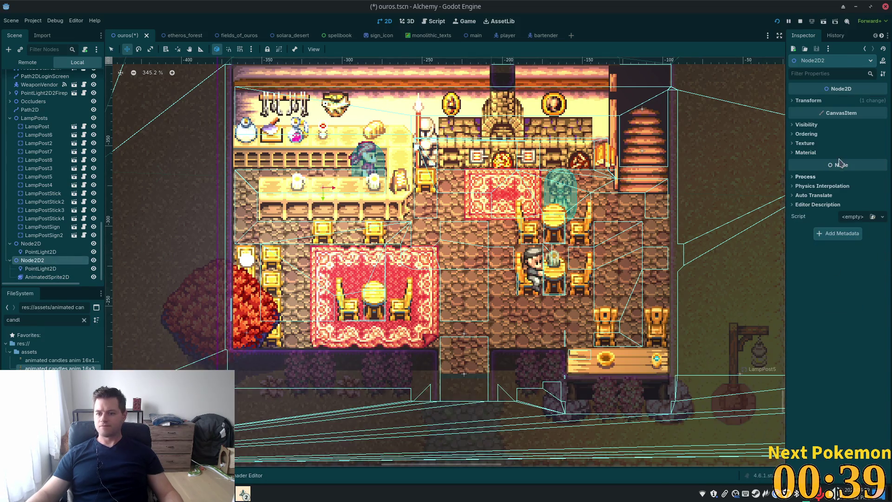
{"action": "left_click", "coordinate": [808, 135]}
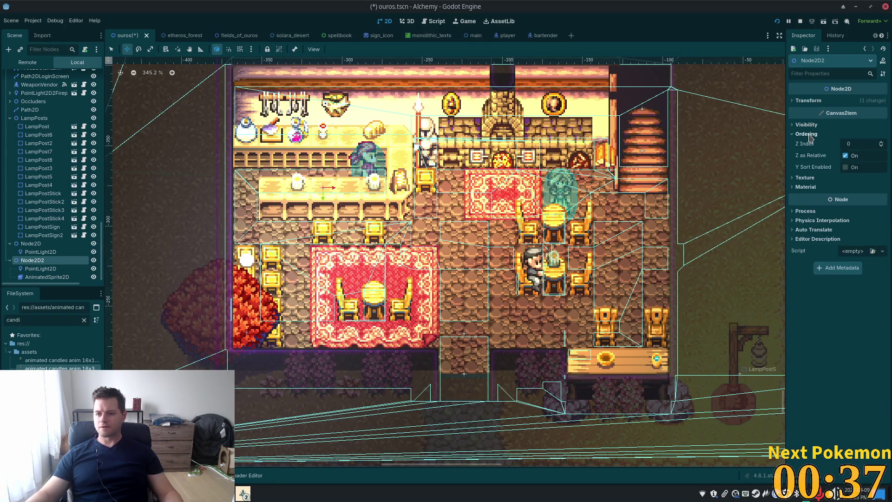
{"action": "left_click", "coordinate": [37, 244]}
{"action": "left_click", "coordinate": [32, 269], "text": "shift"}
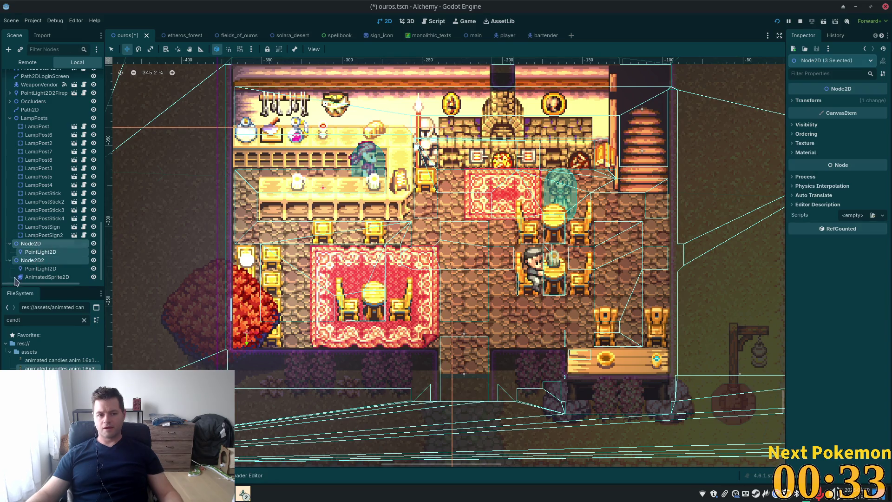
{"action": "left_click", "coordinate": [59, 277], "text": "shift"}
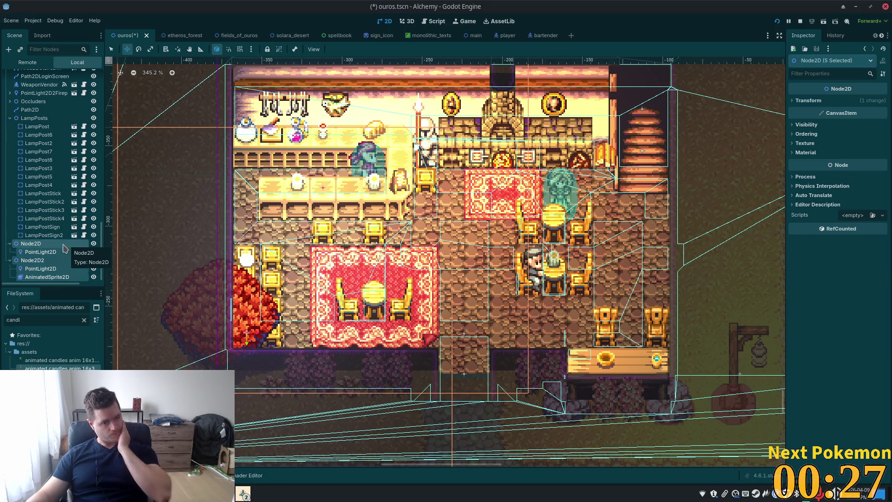
{"action": "double_click", "coordinate": [65, 246]}
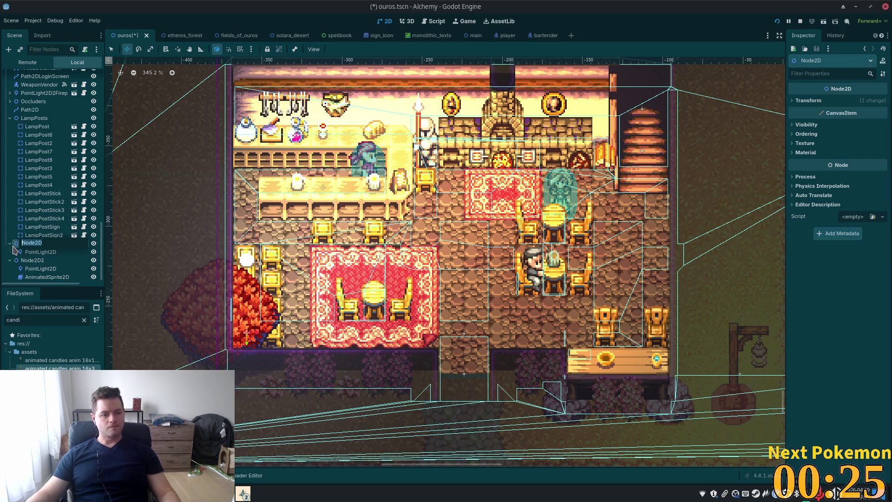
{"action": "left_click", "coordinate": [21, 261], "text": "ctrl"}
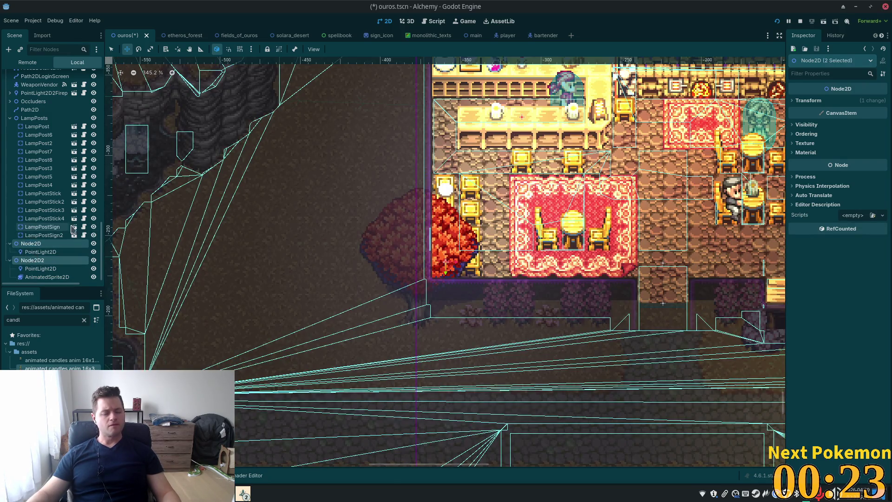
{"action": "scroll", "coordinate": [73, 223], "scroll_direction": "up", "scroll_amount": 10}
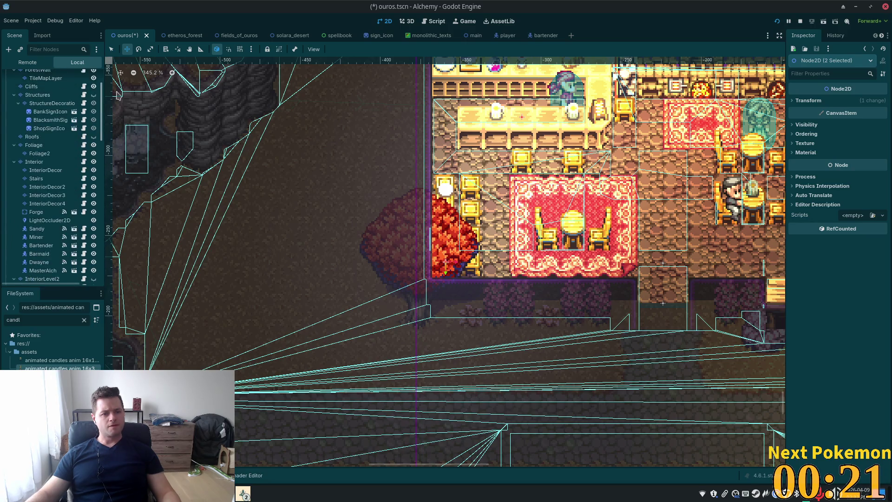
{"action": "scroll", "coordinate": [56, 186], "scroll_direction": "down", "scroll_amount": 10}
{"action": "mouse_move", "coordinate": [21, 242]}
{"action": "left_mouse_down"}
{"action": "mouse_move", "coordinate": [56, 97]}
{"action": "mouse_move", "coordinate": [48, 62]}
{"action": "mouse_move", "coordinate": [52, 184]}
{"action": "mouse_move", "coordinate": [54, 157]}
{"action": "mouse_move", "coordinate": [33, 219]}
{"action": "mouse_move", "coordinate": [38, 254]}
{"action": "left_mouse_up"}
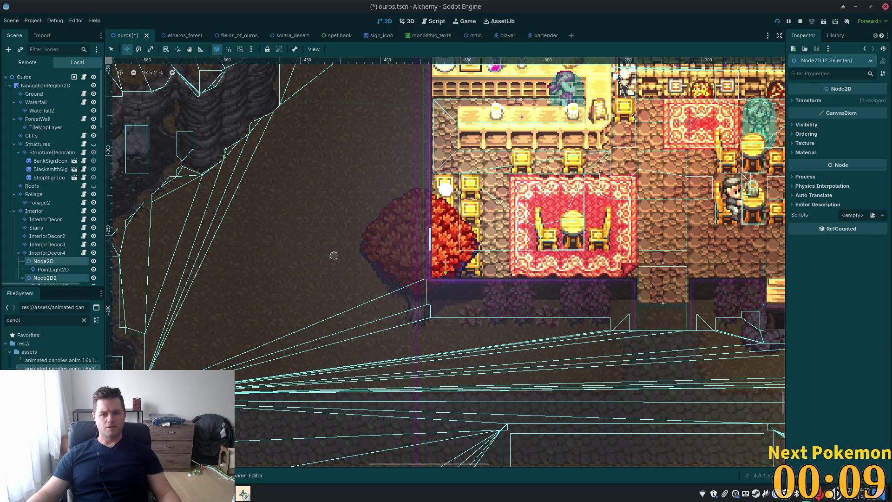
{"action": "scroll", "coordinate": [45, 197], "scroll_direction": "down", "scroll_amount": 5}
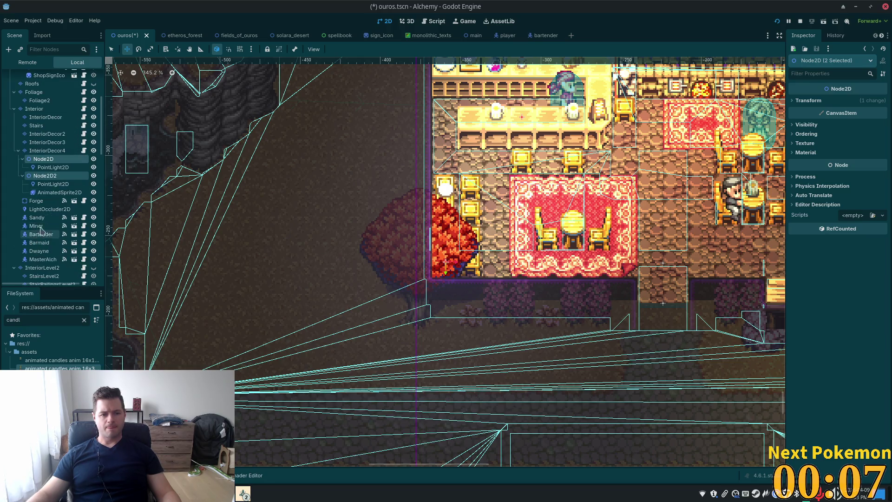
{"action": "left_click", "coordinate": [44, 193]}
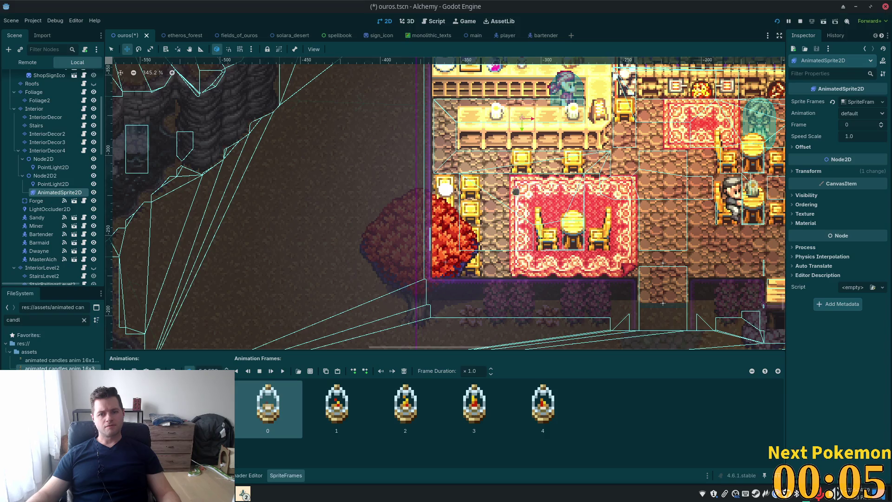
Reset the lantern AnimatedSprite2D position to 0,0 so it centres on its node
{"action": "mouse_move", "coordinate": [521, 192]}
{"action": "left_mouse_down"}
{"action": "mouse_move", "coordinate": [509, 255]}
{"action": "mouse_move", "coordinate": [494, 255]}
{"action": "mouse_move", "coordinate": [492, 244]}
{"action": "left_mouse_up"}
{"action": "scroll", "coordinate": [516, 159], "scroll_direction": "up", "scroll_amount": 3}
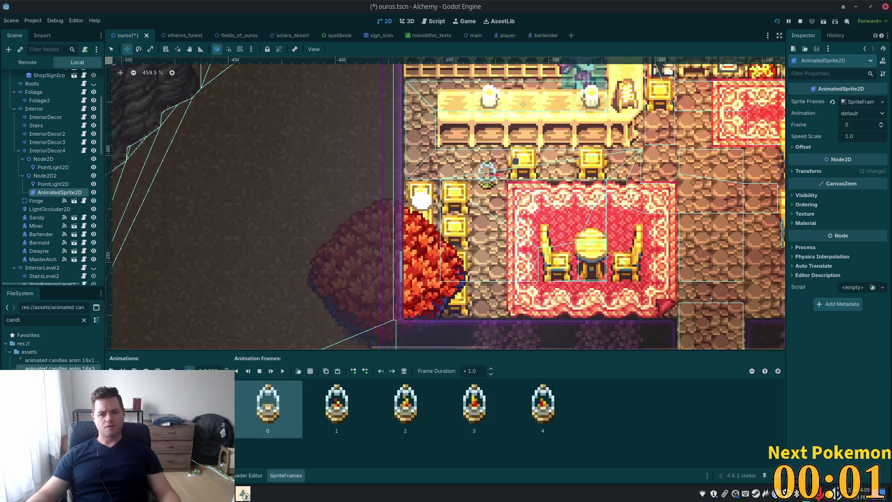
{"action": "scroll", "coordinate": [516, 159], "scroll_direction": "up", "scroll_amount": 5}
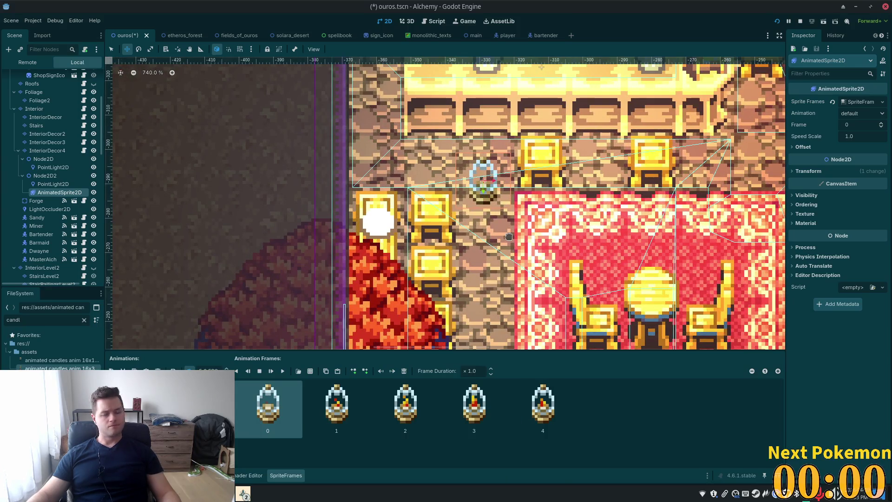
{"action": "mouse_move", "coordinate": [509, 237]}
{"action": "left_mouse_down"}
{"action": "mouse_move", "coordinate": [670, 344]}
{"action": "mouse_move", "coordinate": [465, 235]}
{"action": "mouse_move", "coordinate": [511, 243]}
{"action": "left_mouse_up"}
{"action": "left_click", "coordinate": [809, 171]}
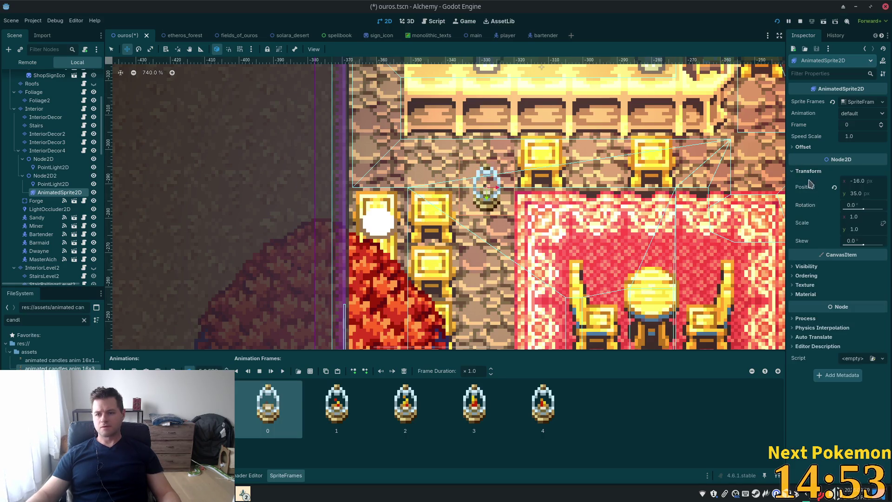
{"action": "left_click", "coordinate": [834, 188]}
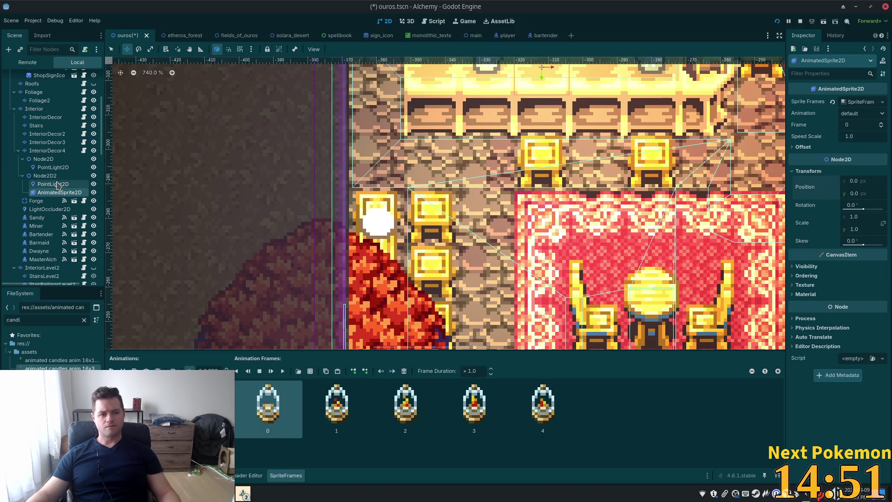
Place Node2D2 on the round table in the middle of the red carpet and save
{"action": "left_click", "coordinate": [45, 176]}
{"action": "scroll", "coordinate": [570, 193], "scroll_direction": "down", "scroll_amount": 3}
{"action": "mouse_move", "coordinate": [570, 193]}
{"action": "left_mouse_down"}
{"action": "mouse_move", "coordinate": [574, 324]}
{"action": "mouse_move", "coordinate": [648, 359]}
{"action": "left_mouse_up"}
{"action": "scroll", "coordinate": [604, 334], "scroll_direction": "up", "scroll_amount": 3}
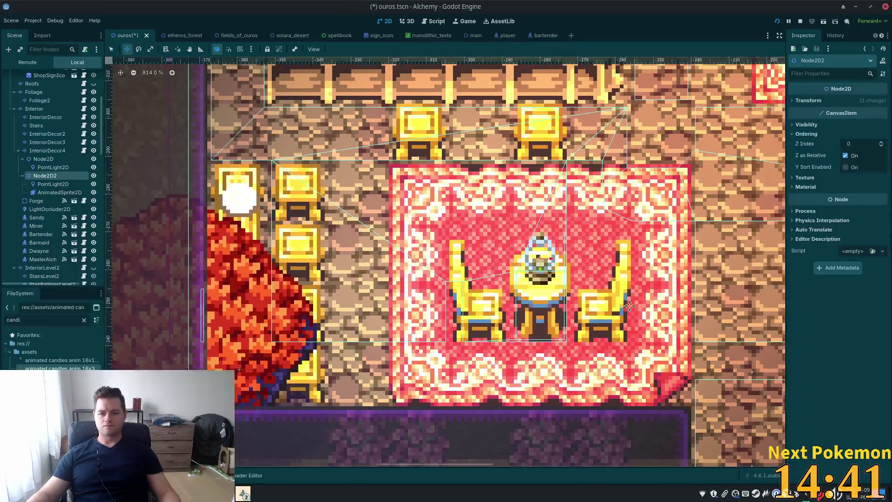
{"action": "scroll", "coordinate": [633, 306], "scroll_direction": "down", "scroll_amount": 2}
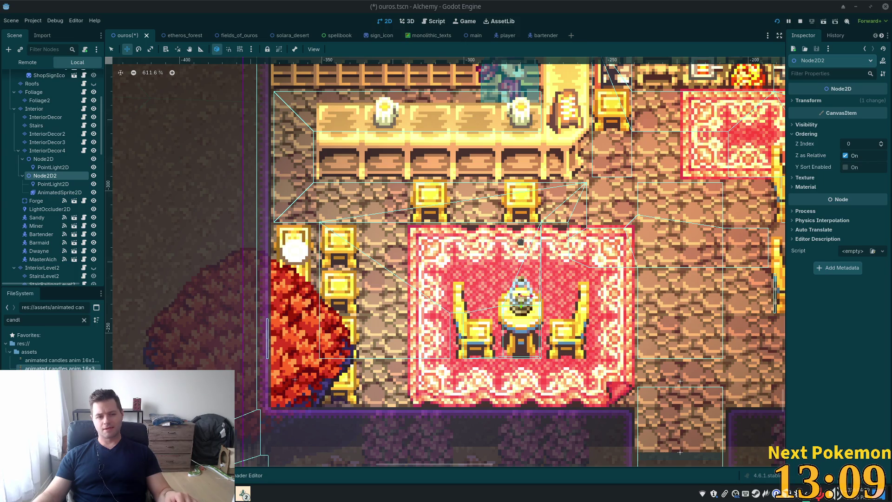
{"action": "key", "text": "ctrl+s"}
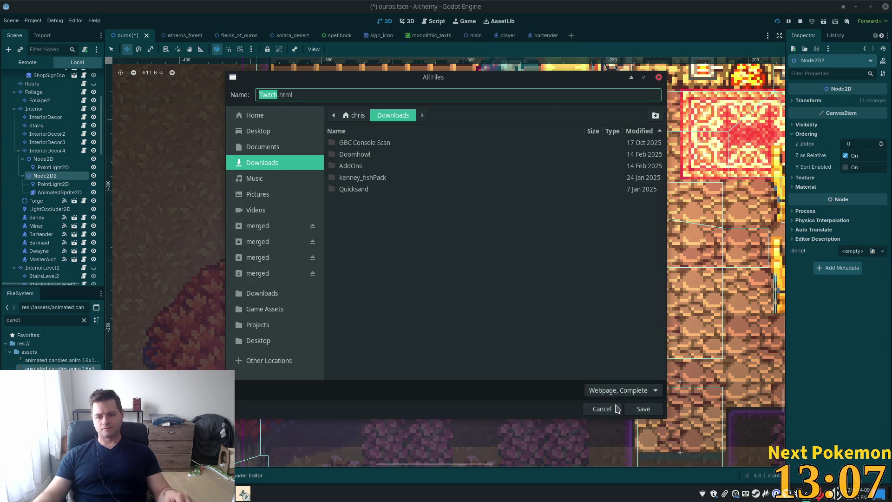
Dismiss the stray web-page save dialog, save the ouros scene, and preview the lantern flicker animation
{"action": "left_click", "coordinate": [618, 409]}
{"action": "key", "text": "ctrl+s"}
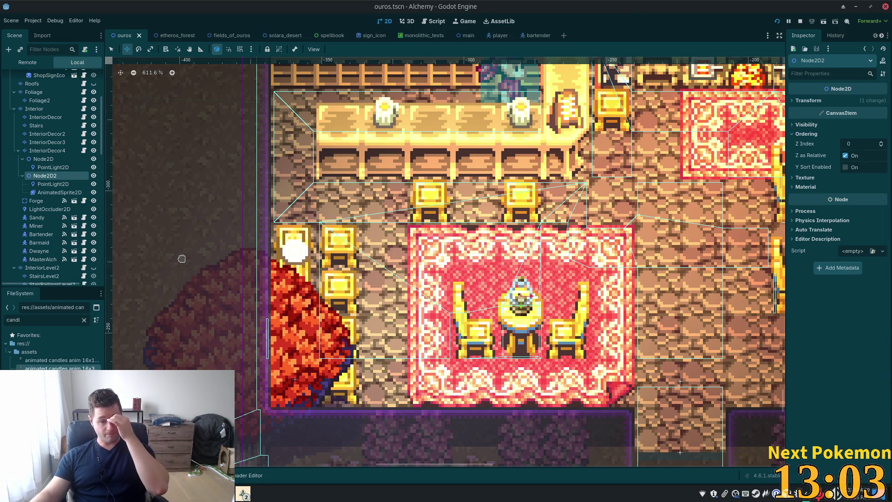
{"action": "left_click", "coordinate": [59, 193]}
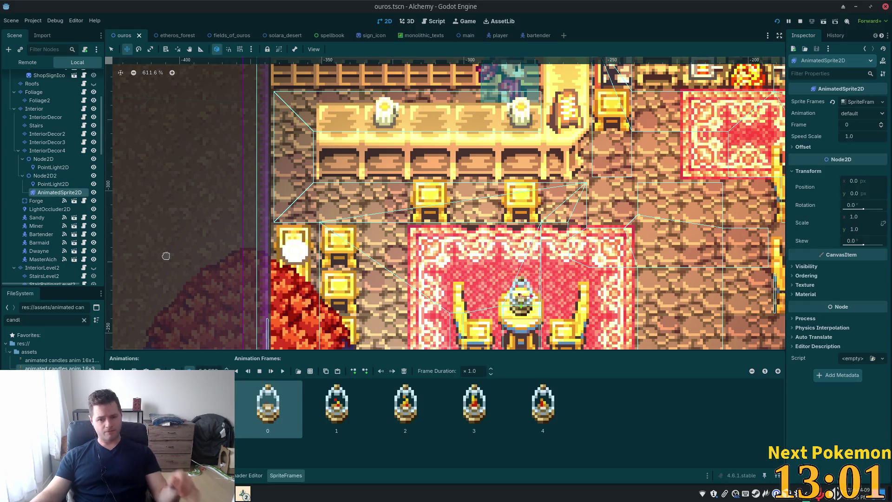
{"action": "left_click", "coordinate": [283, 371]}
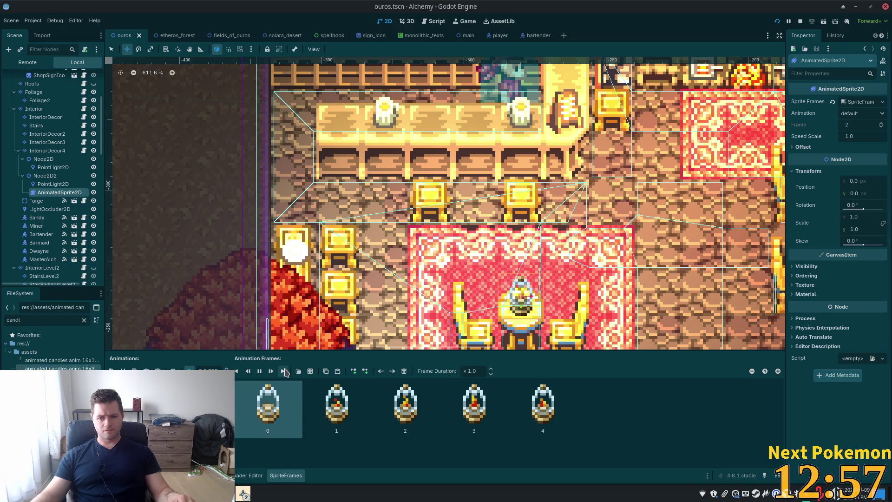
{"action": "left_click", "coordinate": [284, 370]}
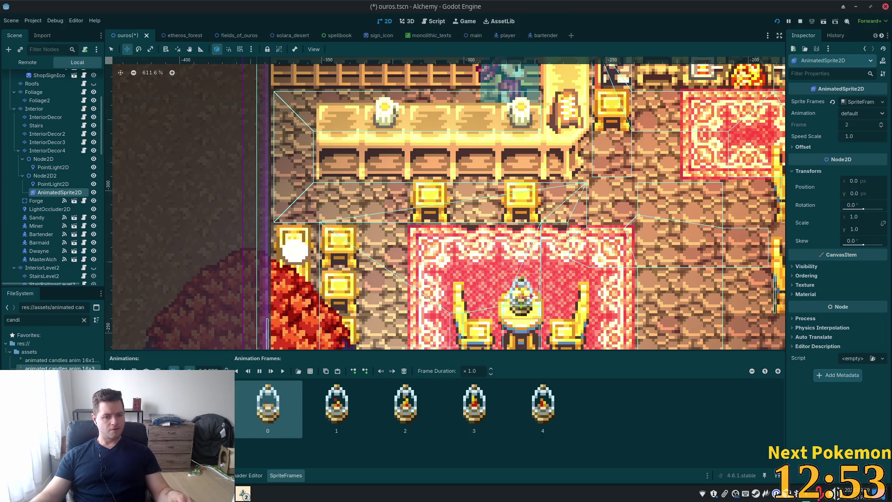
{"action": "key", "text": "ctrl+s"}
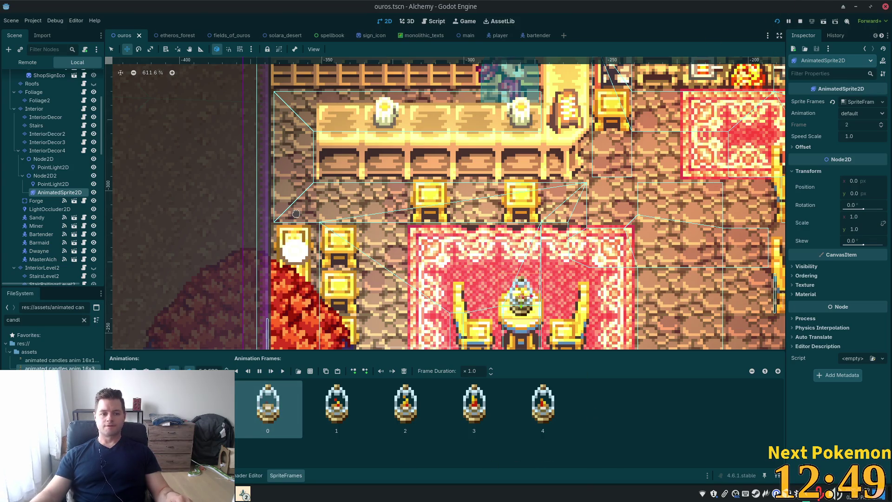
Delete the Node2D lantern and its children, then save the ouros scene
{"action": "left_click", "coordinate": [52, 160]}
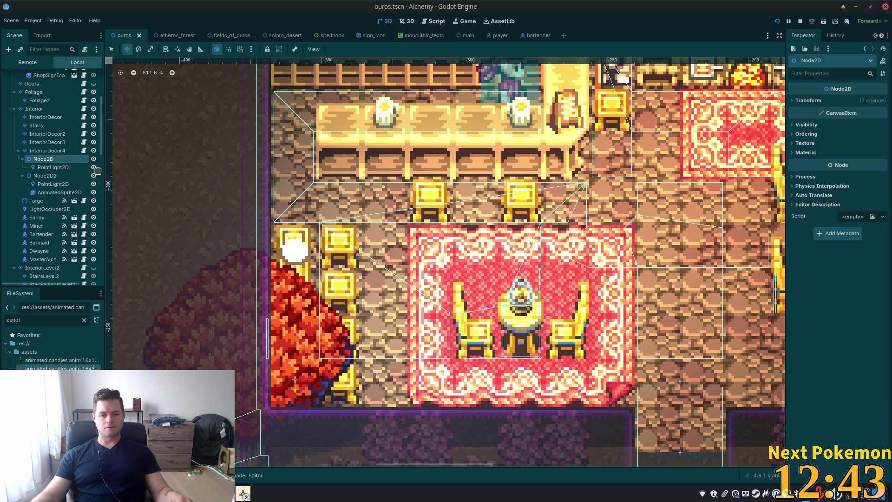
{"action": "key", "text": "Delete"}
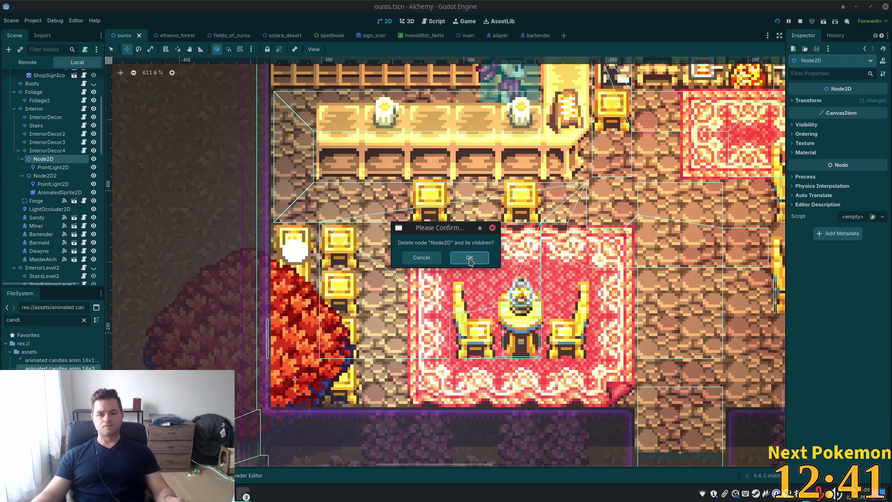
{"action": "left_click", "coordinate": [470, 262]}
{"action": "key", "text": "ctrl+s"}
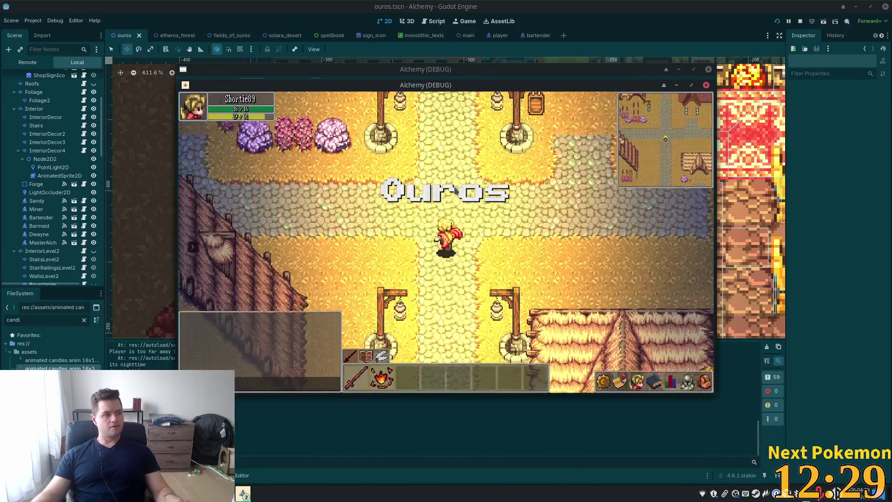
Walk the player into the Ouros tavern to check the lantern, then return to the editor
{"action": "key", "text": "s"}
{"action": "key", "text": "a"}
{"action": "key", "text": "w"}
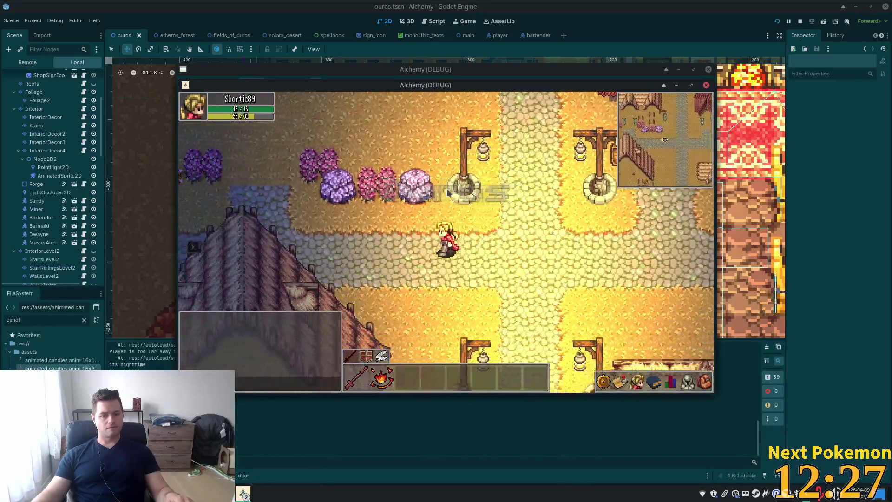
{"action": "key", "text": "w"}
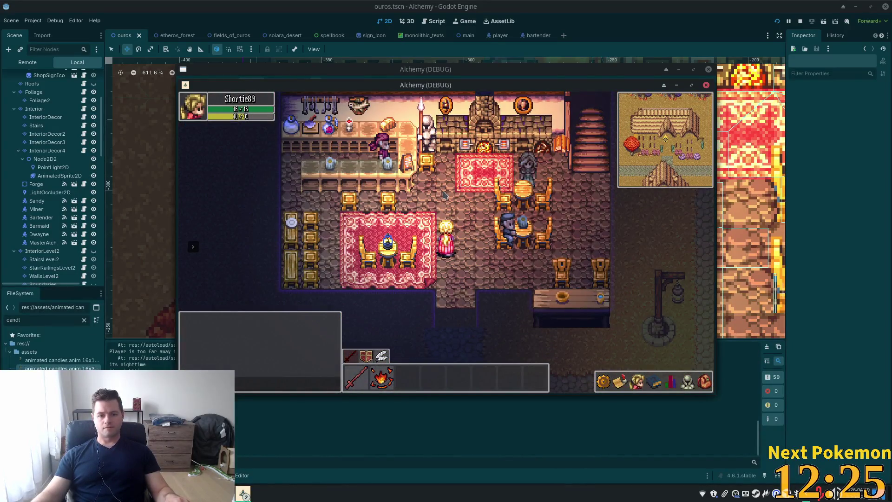
{"action": "key", "text": "d"}
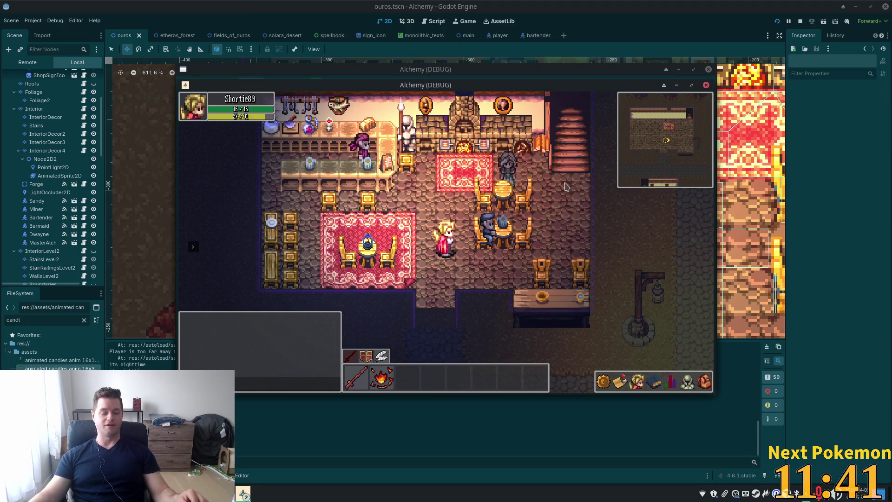
{"action": "left_click", "coordinate": [251, 5]}
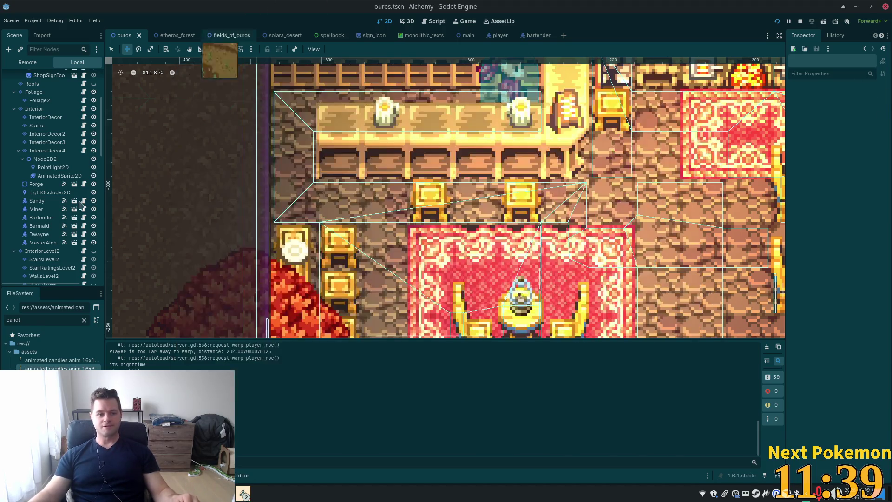
Rename the Node2D2 lantern node to Lantern
{"action": "scroll", "coordinate": [65, 171], "scroll_direction": "down", "scroll_amount": 3}
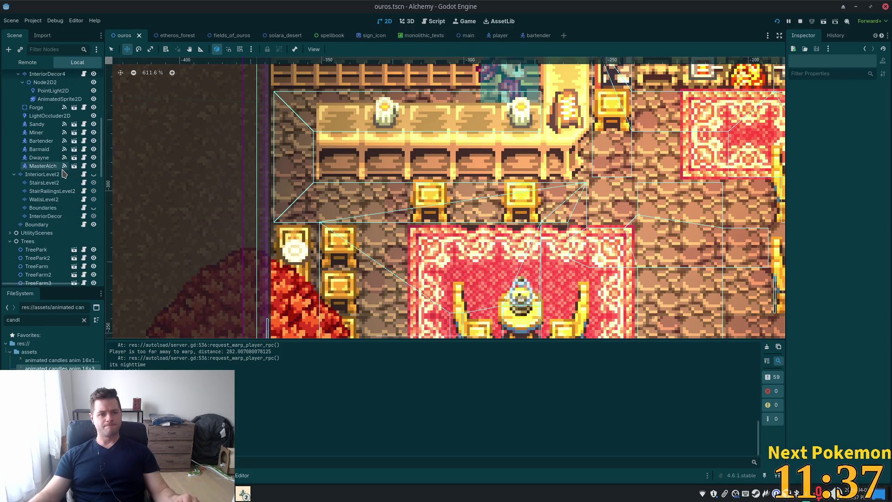
{"action": "scroll", "coordinate": [65, 173], "scroll_direction": "up", "scroll_amount": 7}
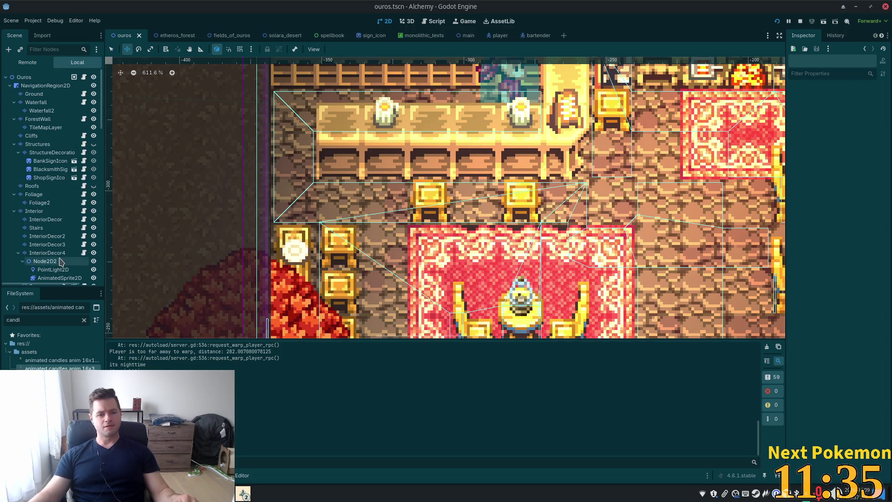
{"action": "scroll", "coordinate": [58, 260], "scroll_direction": "down", "scroll_amount": 1}
{"action": "left_click", "coordinate": [49, 236]}
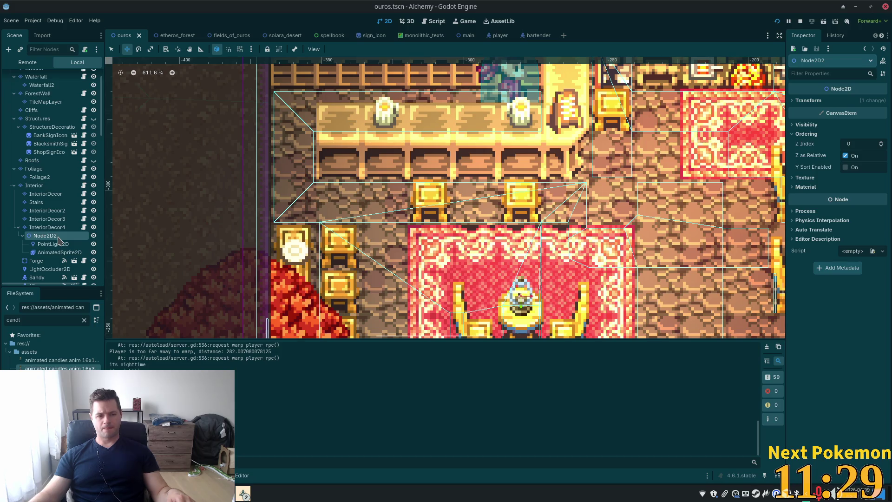
{"action": "double_click", "coordinate": [52, 238]}
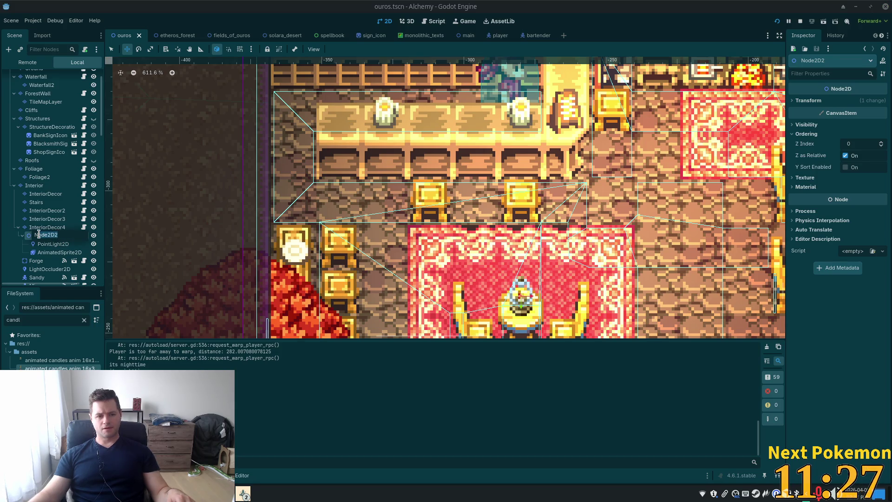
{"action": "type", "text": "Lan"}
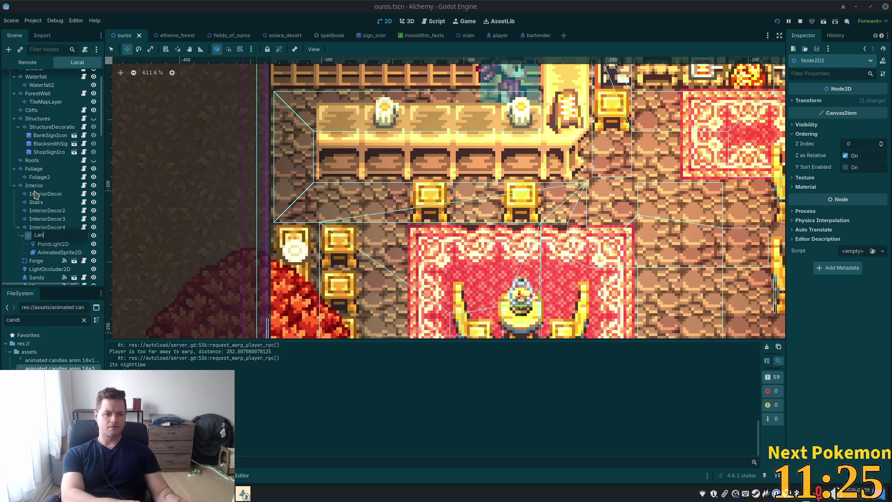
{"action": "type", "text": "ter"}
{"action": "key", "text": "Return"}
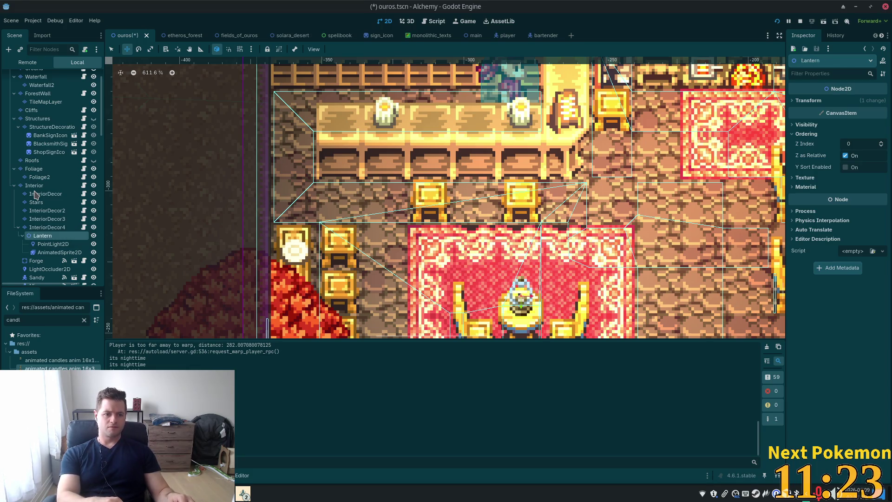
Enable light mask layer 2 on the lantern's AnimatedSprite2D and run the game with F5
{"action": "left_click", "coordinate": [73, 252]}
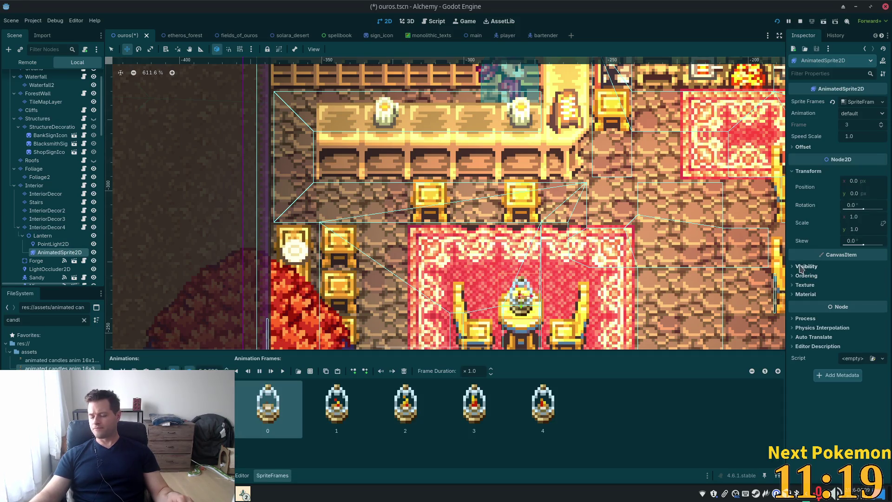
{"action": "left_click", "coordinate": [801, 268]}
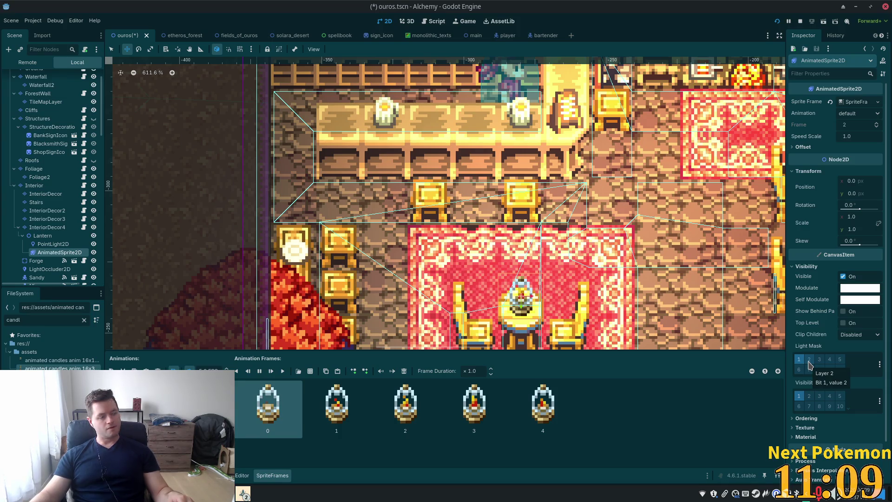
{"action": "left_click", "coordinate": [808, 362]}
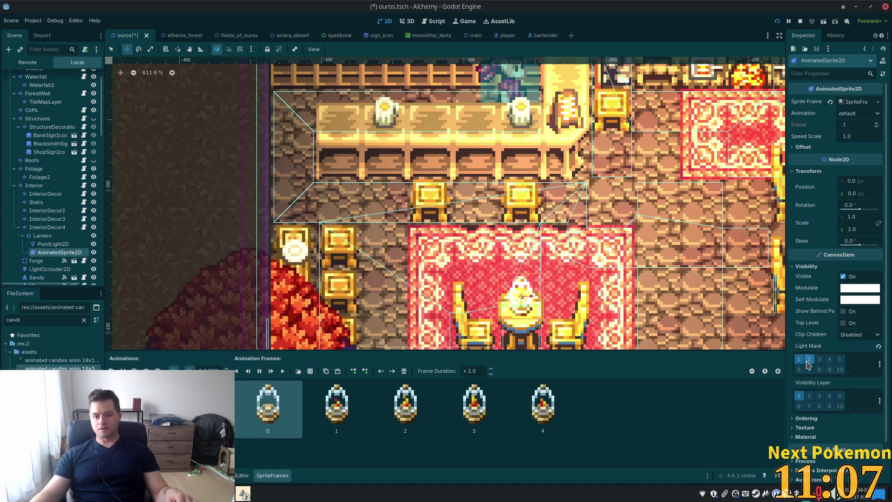
{"action": "key", "text": "F5"}
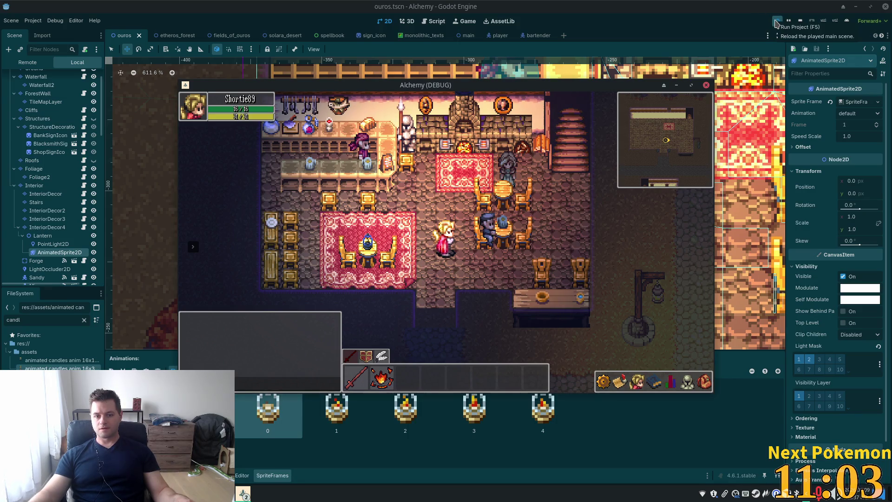
Restart the game, bring the player's window forward, and walk the character toward the tavern
{"action": "left_click", "coordinate": [777, 21]}
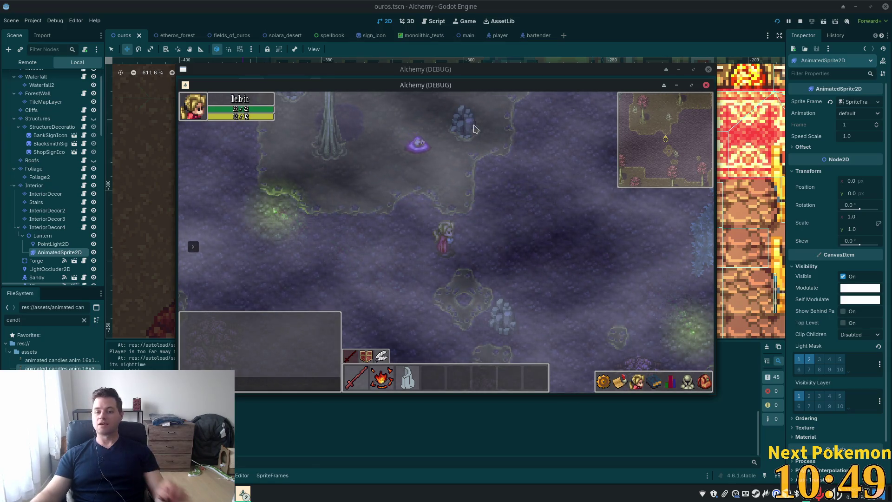
{"action": "left_click_drag", "start_coordinate": [493, 89], "coordinate": [338, 138]}
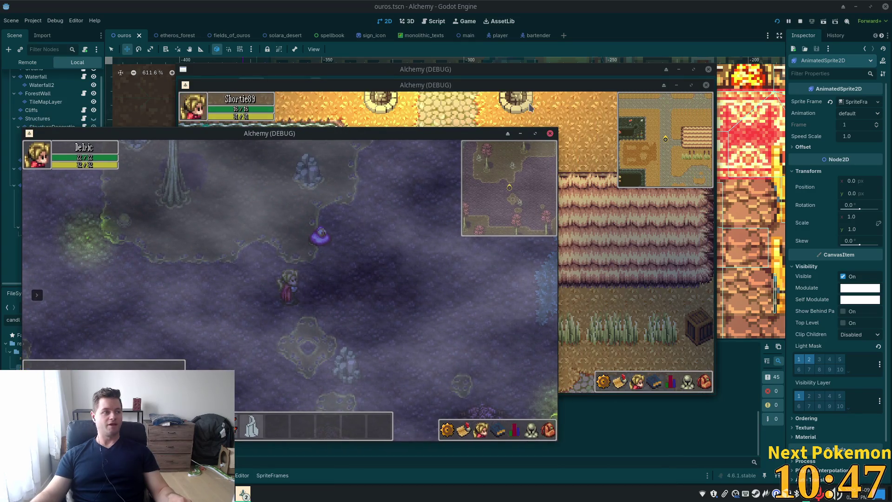
{"action": "left_click", "coordinate": [510, 107]}
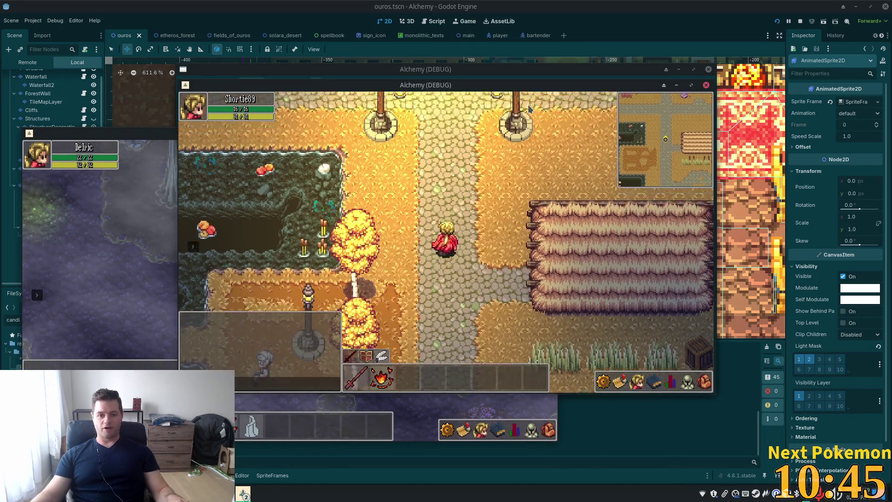
{"action": "key", "text": "Up"}
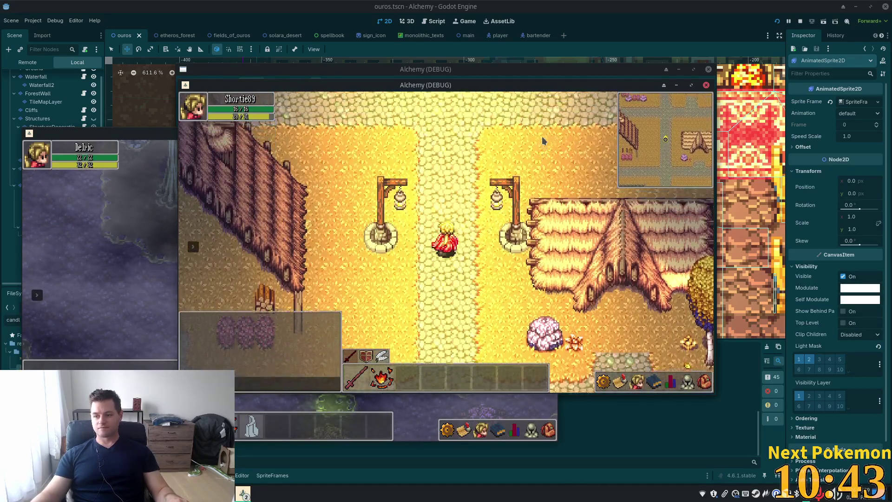
{"action": "key", "text": "Left"}
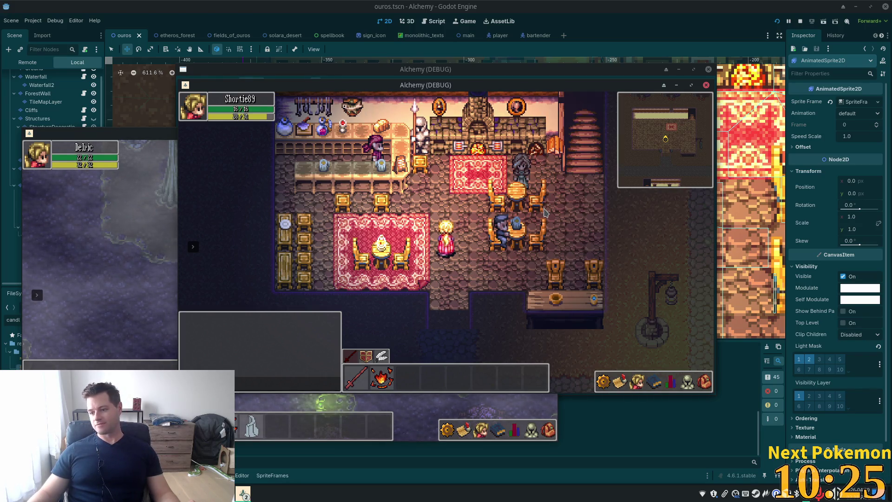
Walk around the tavern tables and staircase, then stop the game with F8
{"action": "mouse_move", "coordinate": [499, 250]}
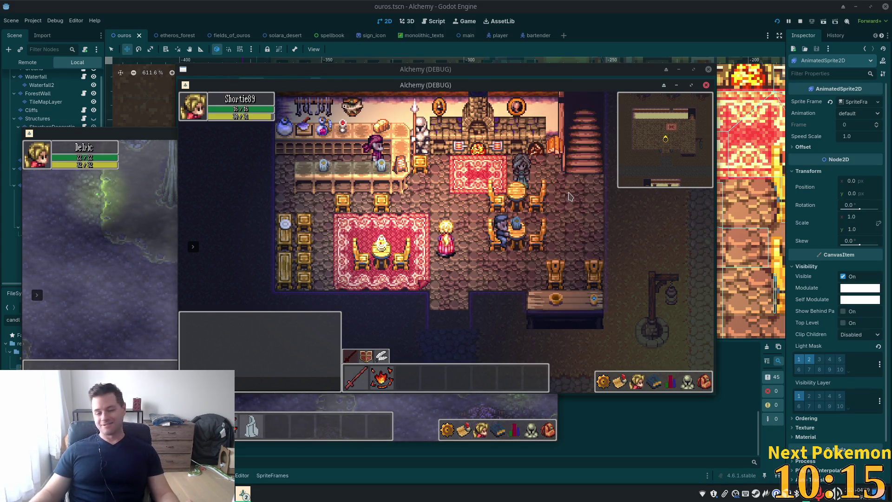
{"action": "key", "text": "Right"}
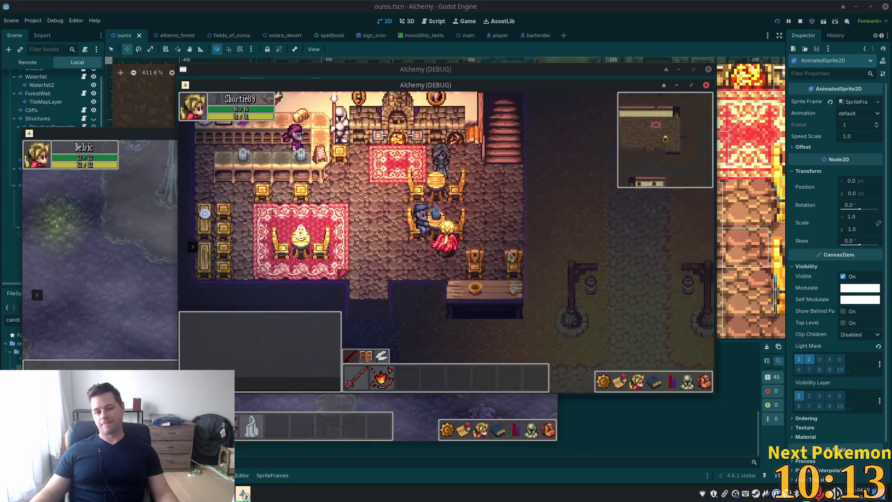
{"action": "key", "text": "Up"}
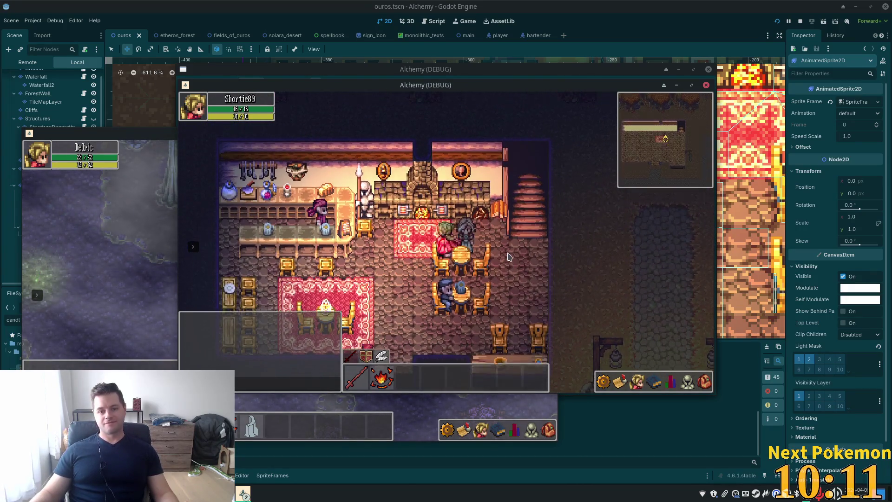
{"action": "key", "text": "Right"}
{"action": "key", "text": "Up"}
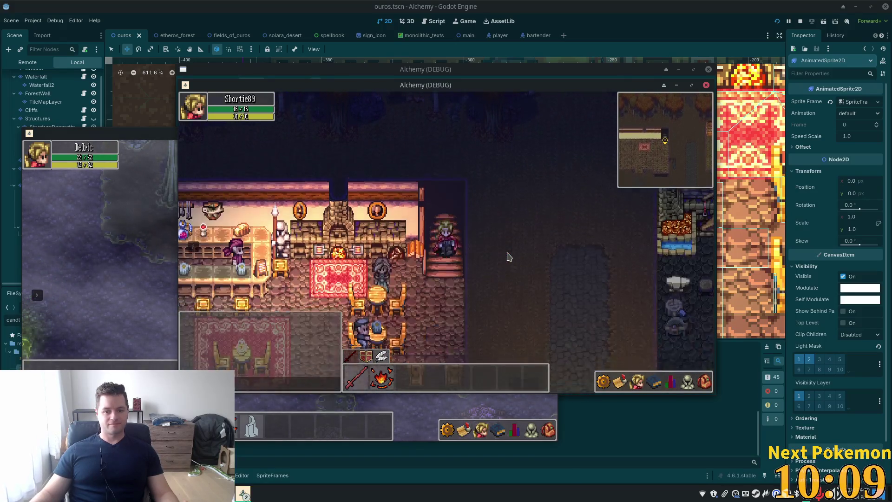
{"action": "key", "text": "Down"}
{"action": "key", "text": "Left"}
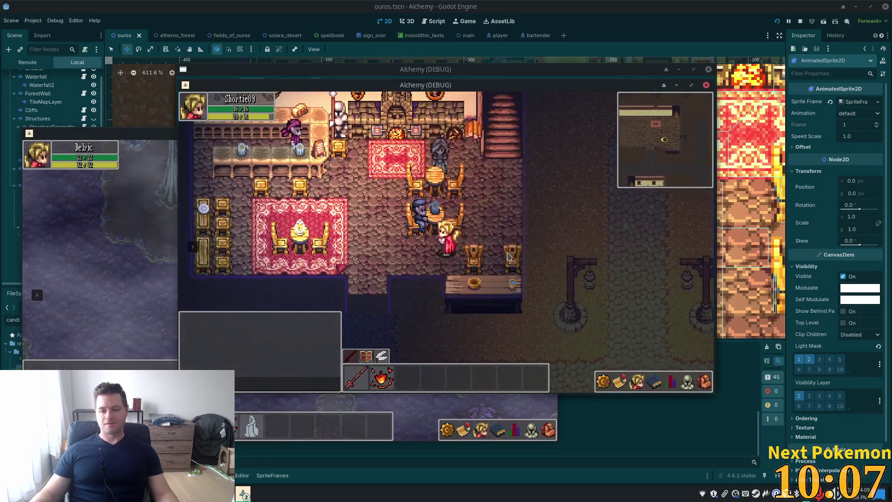
{"action": "key", "text": "Left"}
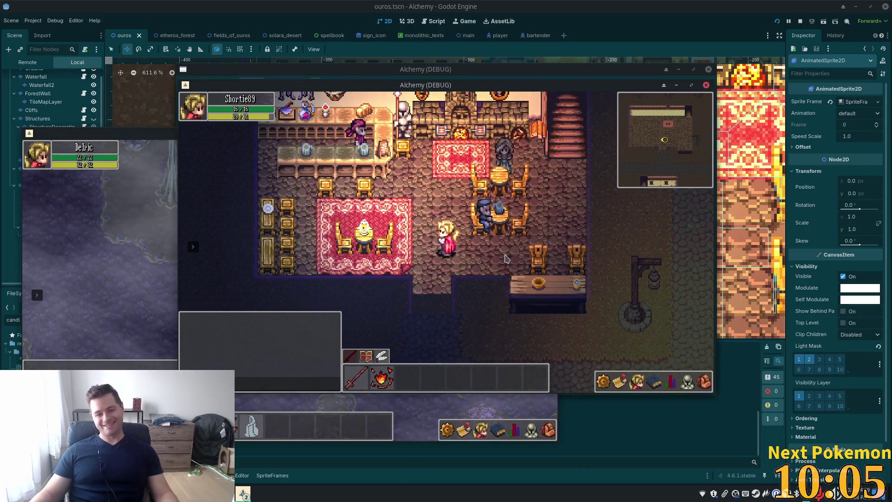
{"action": "key", "text": "Right"}
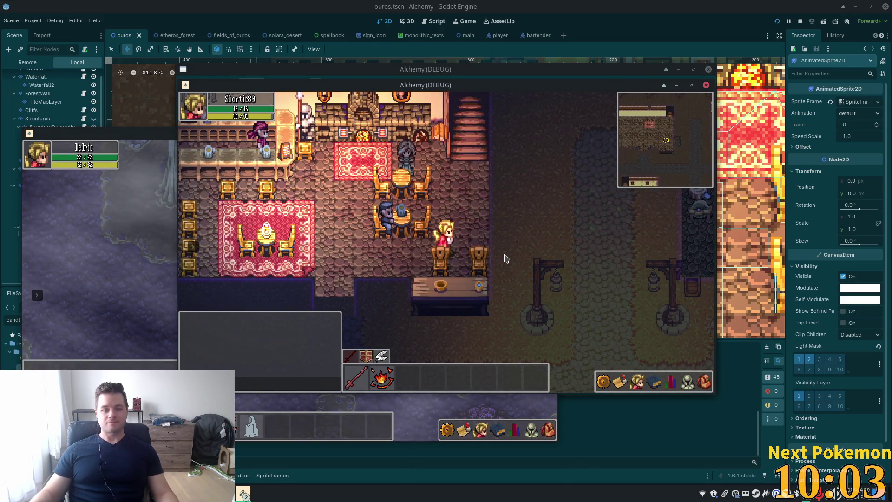
{"action": "key", "text": "Left"}
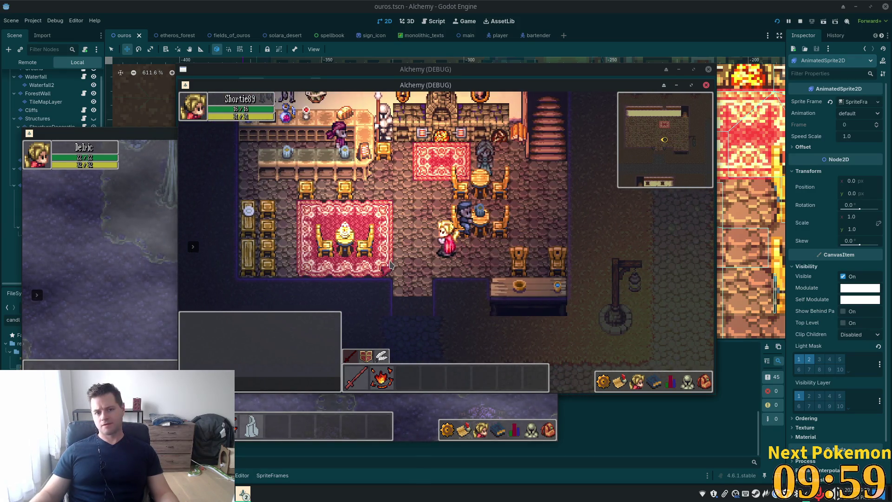
{"action": "key", "text": "F8"}
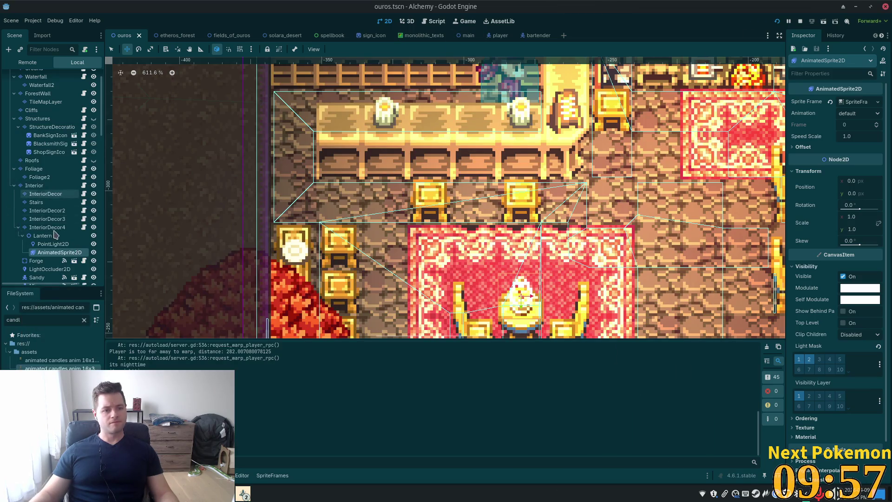
Duplicate Lantern as Lantern2, place it on the lower bar table, and save the scene
{"action": "left_click", "coordinate": [46, 235]}
{"action": "key", "text": "ctrl+d"}
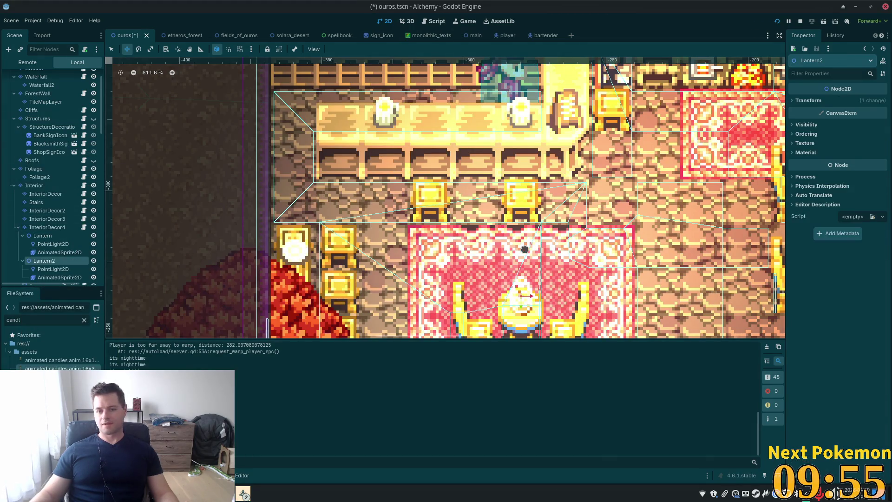
{"action": "scroll", "coordinate": [517, 253], "scroll_direction": "down", "scroll_amount": 3}
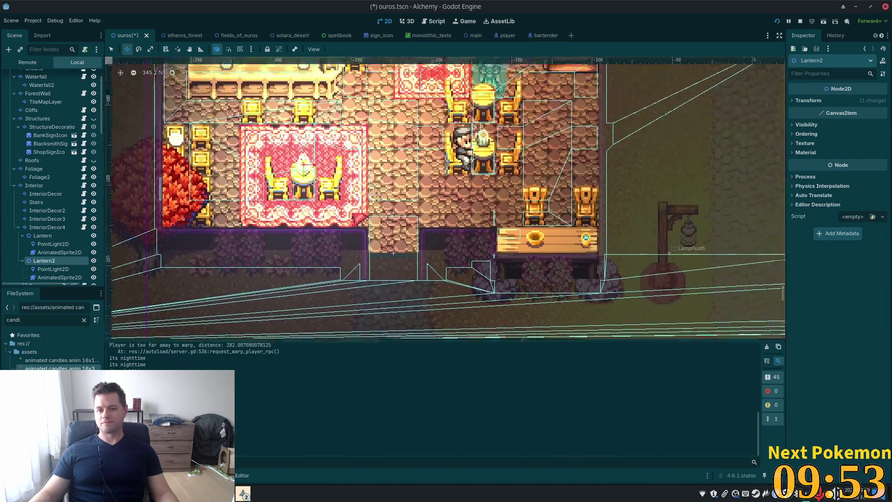
{"action": "mouse_move", "coordinate": [321, 197]}
{"action": "left_mouse_down"}
{"action": "mouse_move", "coordinate": [562, 241]}
{"action": "mouse_move", "coordinate": [578, 263]}
{"action": "left_mouse_up"}
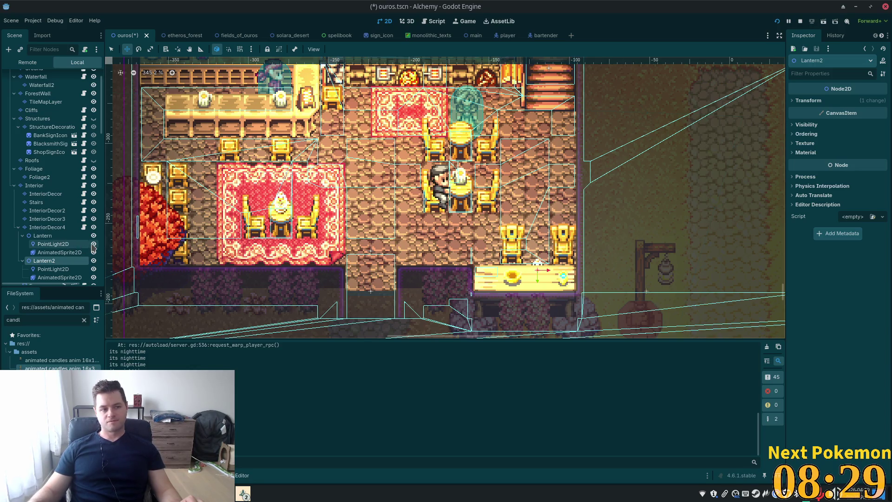
{"action": "scroll", "coordinate": [70, 223], "scroll_direction": "down", "scroll_amount": 5}
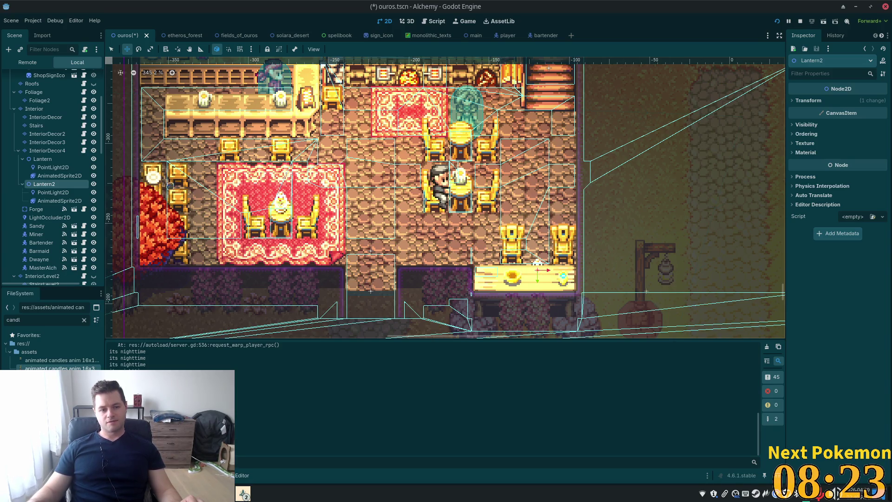
{"action": "left_click_drag", "start_coordinate": [562, 205], "coordinate": [567, 212]}
{"action": "key", "text": "ctrl+s"}
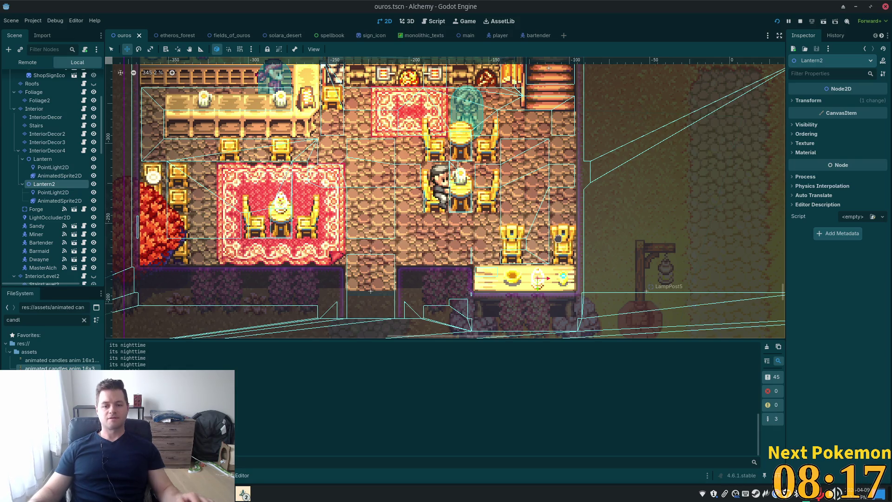
Run the game, walk the character toward Dwayne's table past the new lantern, then stop it
{"action": "key", "text": "alt+Tab"}
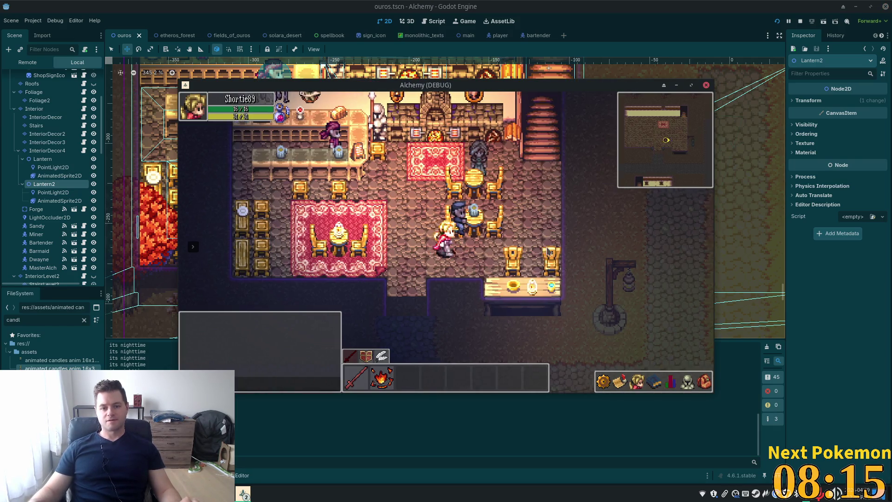
{"action": "key", "text": "Right"}
{"action": "key", "text": "Left"}
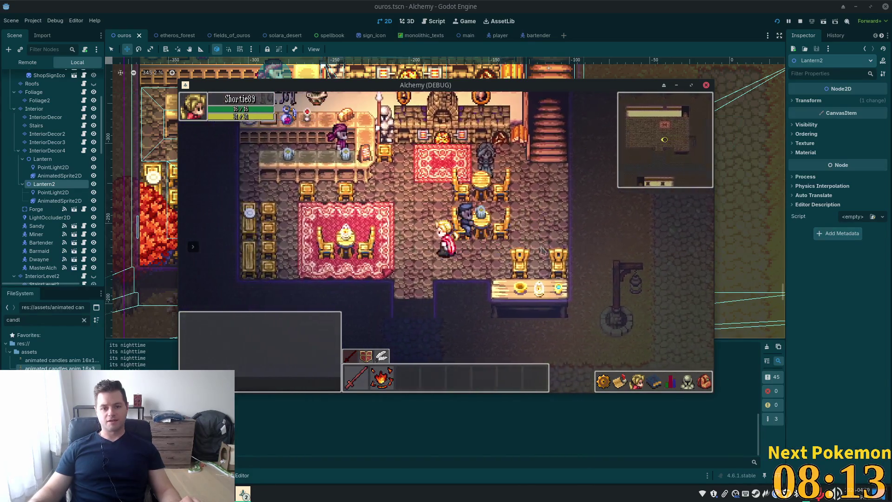
{"action": "key", "text": "Left"}
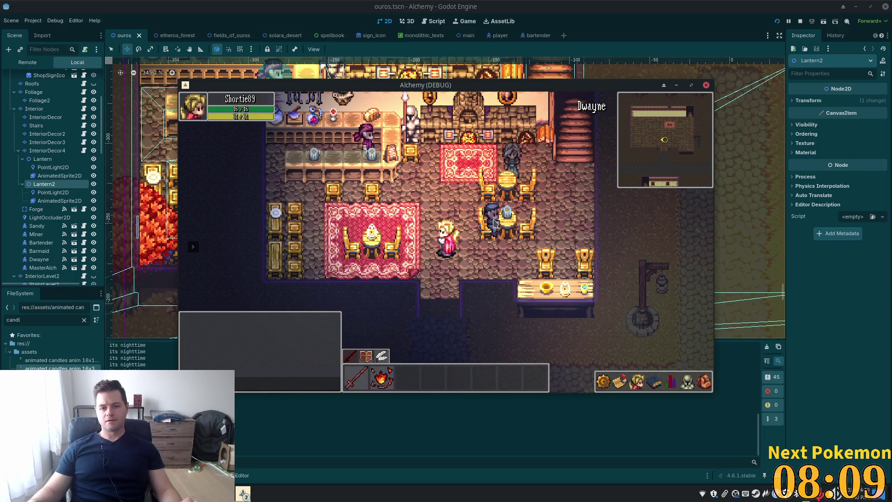
{"action": "key", "text": "Right"}
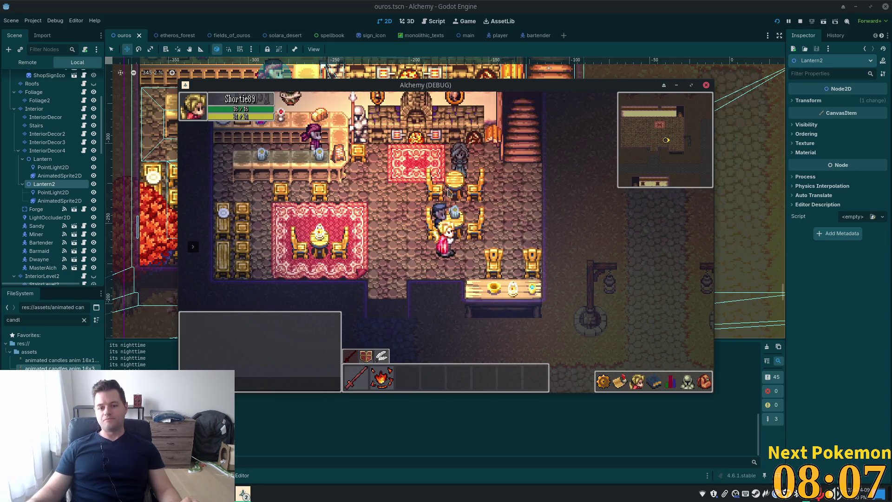
{"action": "key", "text": "F8"}
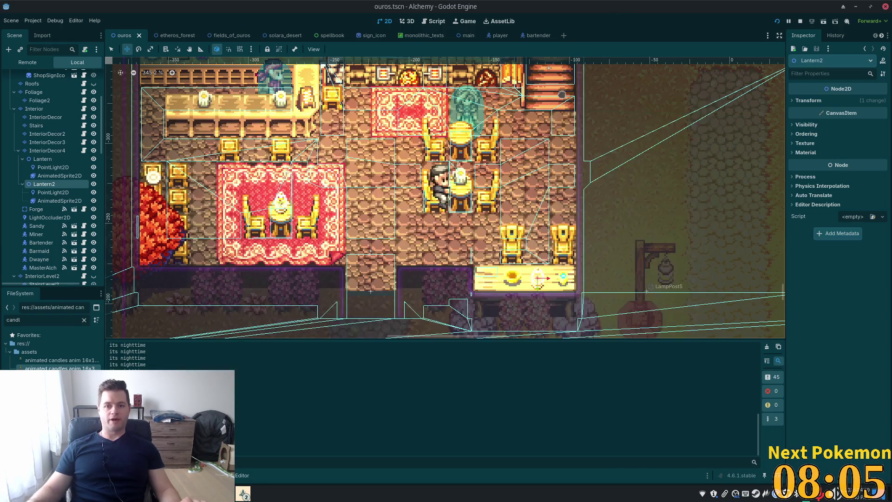
{"action": "key", "text": "shift+alt+o"}
Open dwayne.tscn, enable light mask layer 2 on Dwayne's AnimatedSprite2D, and save
{"action": "type", "text": "daw"}
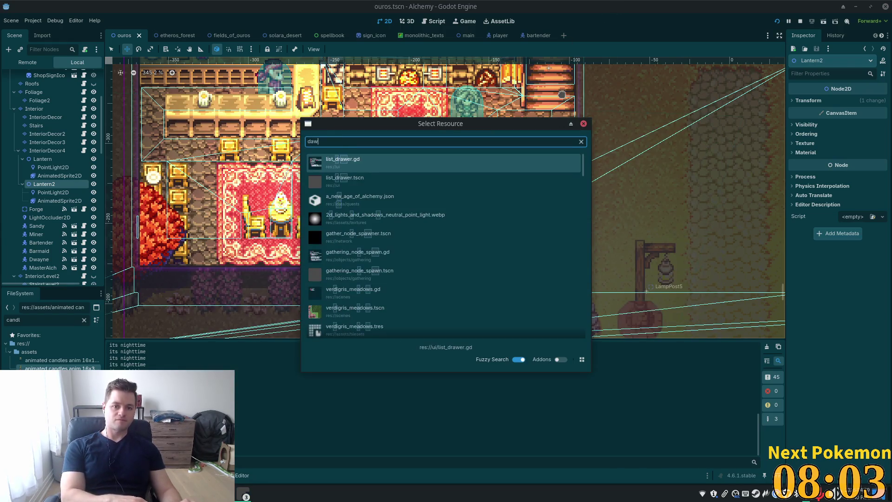
{"action": "key", "text": "BackSpace"}
{"action": "key", "text": "BackSpace"}
{"action": "type", "text": "wan"}
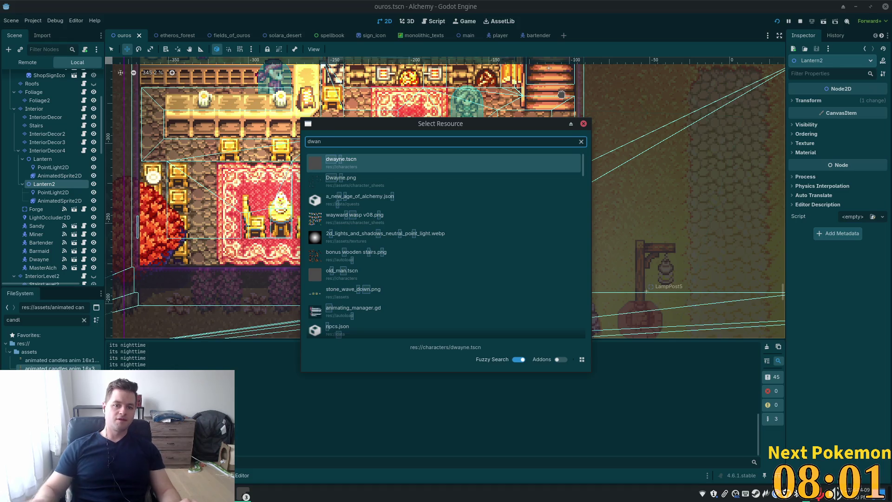
{"action": "key", "text": "Return"}
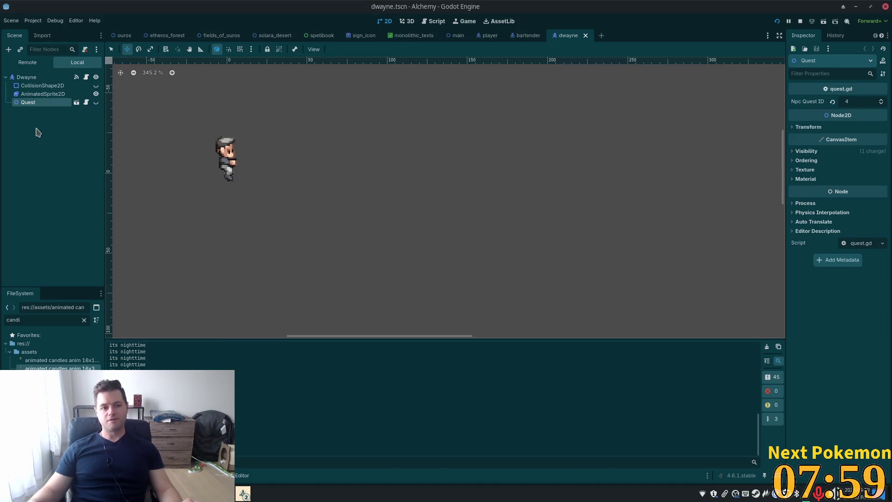
{"action": "left_click", "coordinate": [27, 77]}
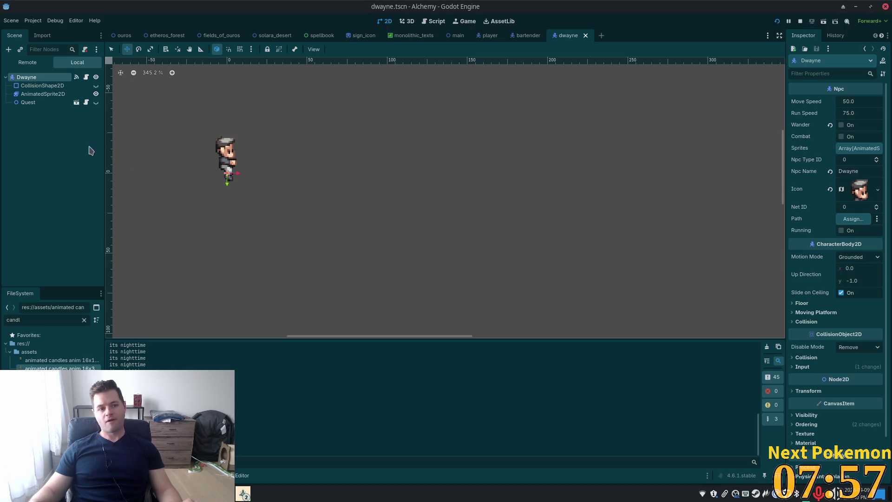
{"action": "left_click", "coordinate": [43, 93]}
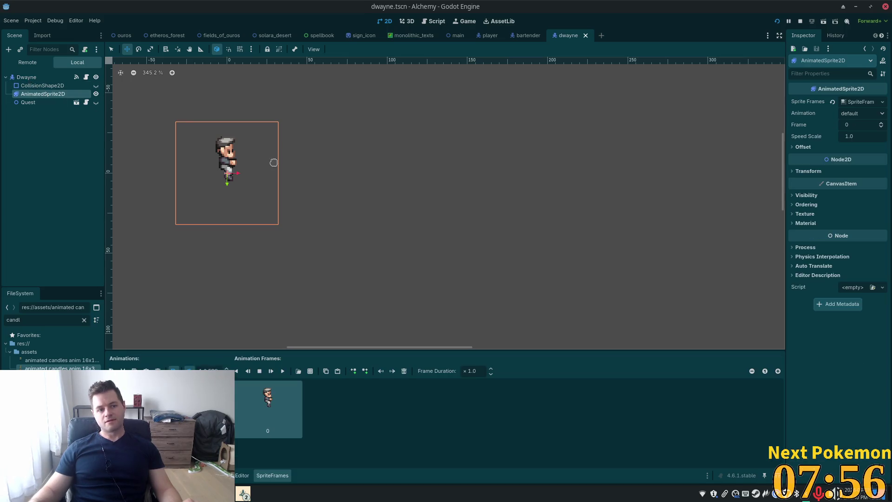
{"action": "left_click", "coordinate": [806, 195]}
{"action": "left_click", "coordinate": [809, 288]}
{"action": "key", "text": "ctrl+s"}
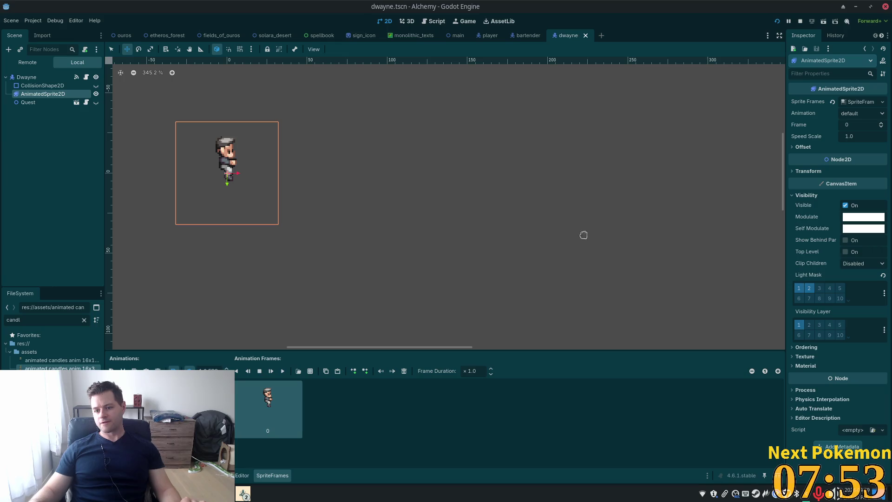
Quick-open the barmaid.tscn scene
{"action": "key", "text": "alt+shift+o"}
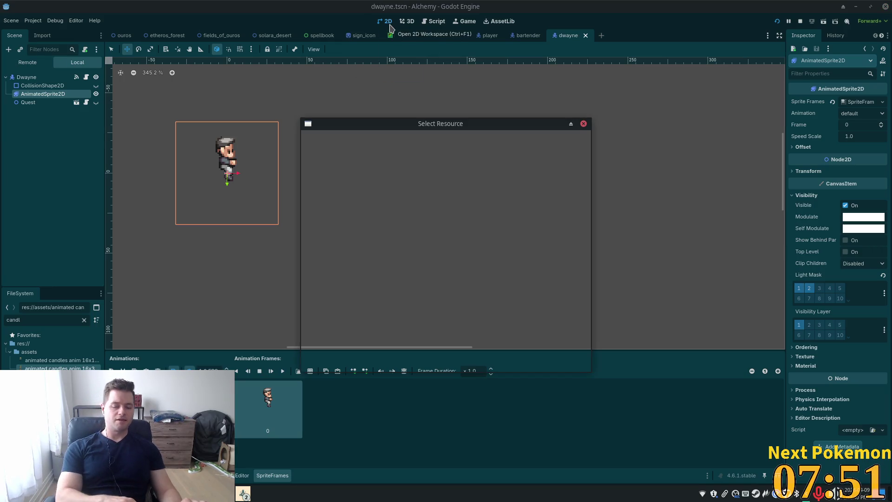
{"action": "type", "text": "barmai"}
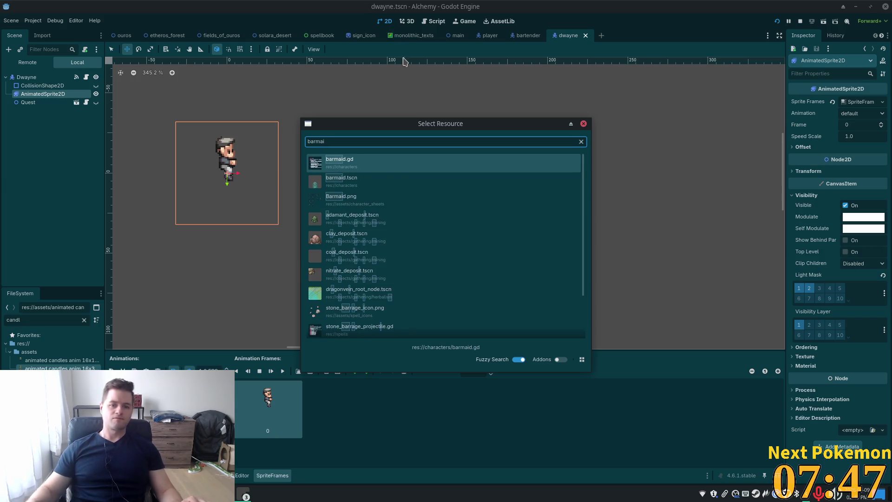
{"action": "double_click", "coordinate": [385, 177]}
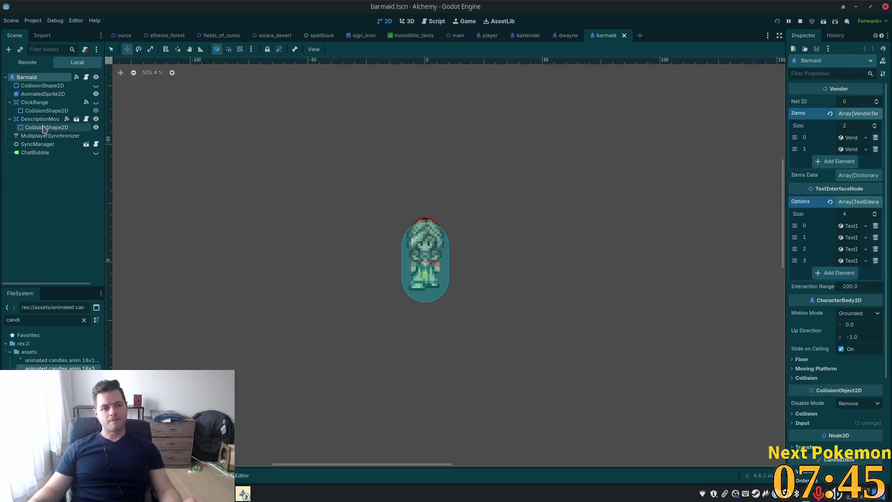
Select the barmaid's AnimatedSprite2D and expand its Visibility settings to check the Light Mask layers
{"action": "left_click", "coordinate": [43, 94]}
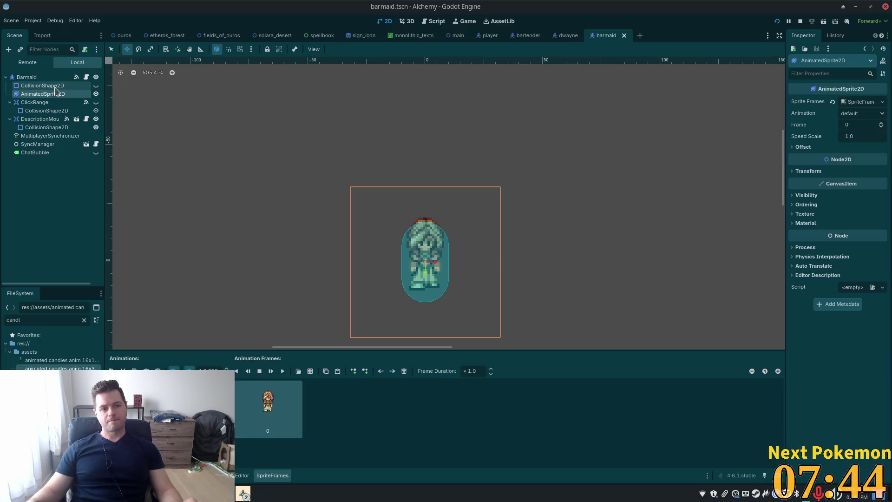
{"action": "left_click", "coordinate": [812, 197]}
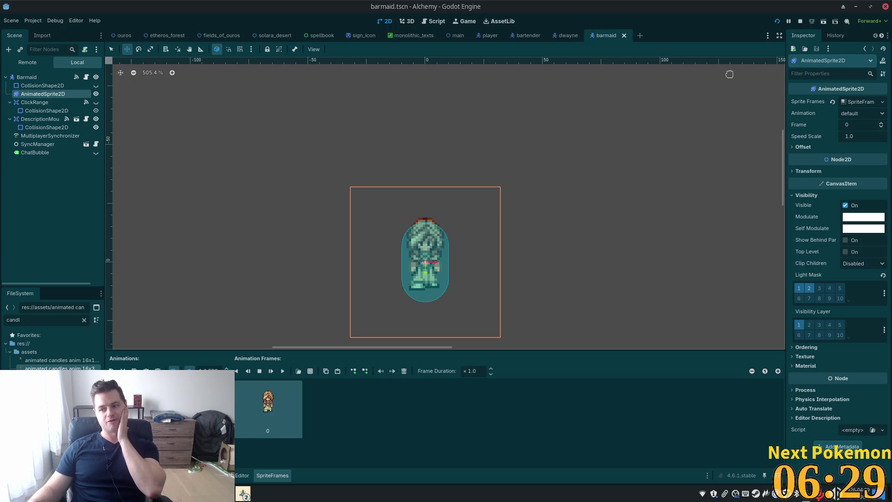
Run the game, walk the character across the tavern and up and down the stairs, then stop with F8
{"action": "left_click", "coordinate": [776, 21]}
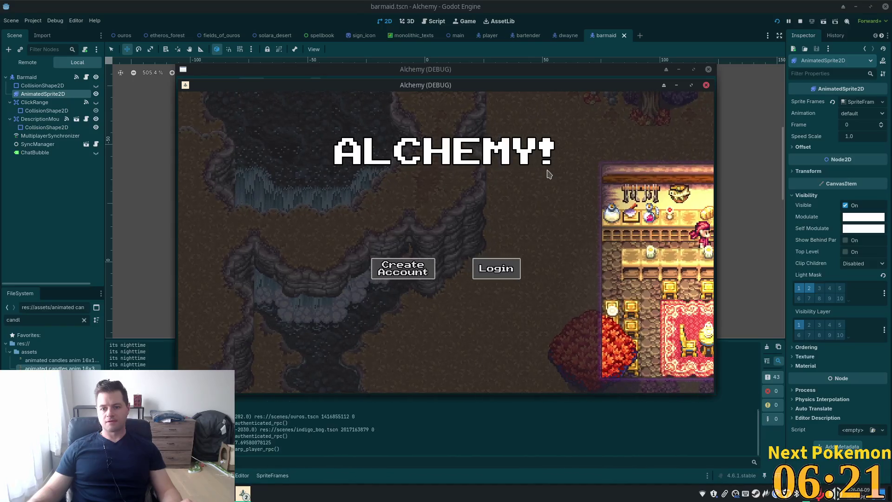
{"action": "key", "text": "w"}
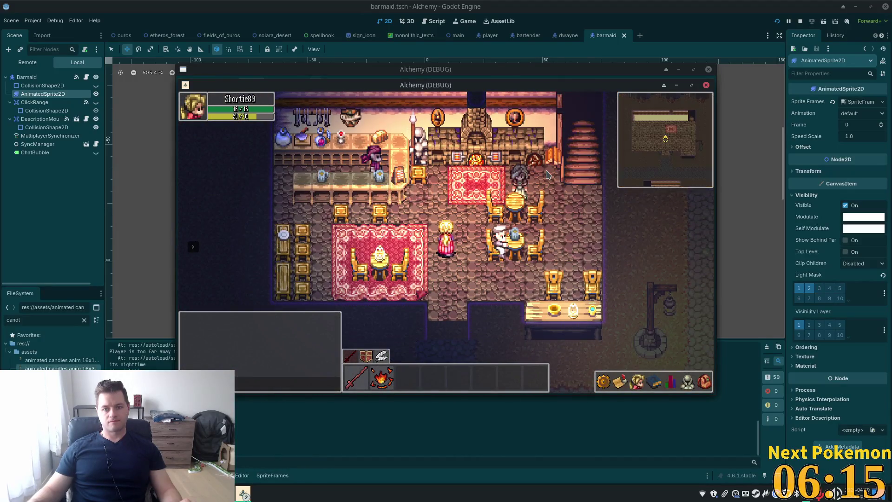
{"action": "left_click", "coordinate": [543, 180]}
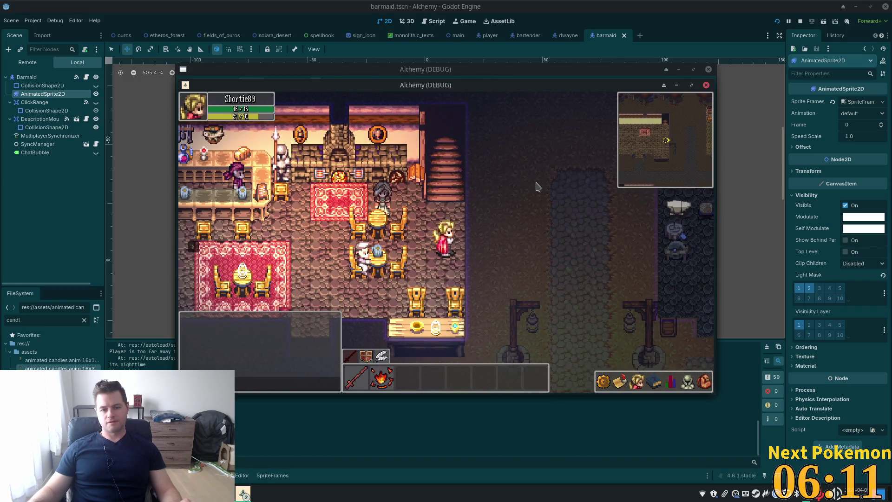
{"action": "key", "text": "Left"}
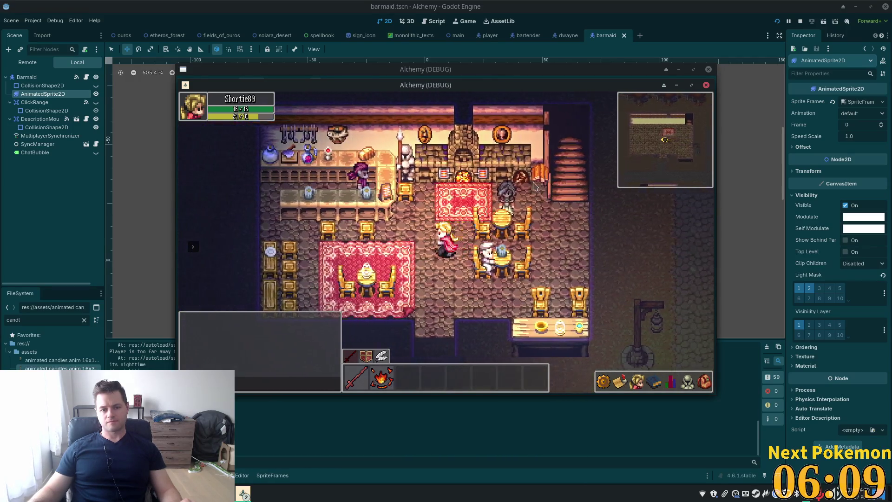
{"action": "key", "text": "Left"}
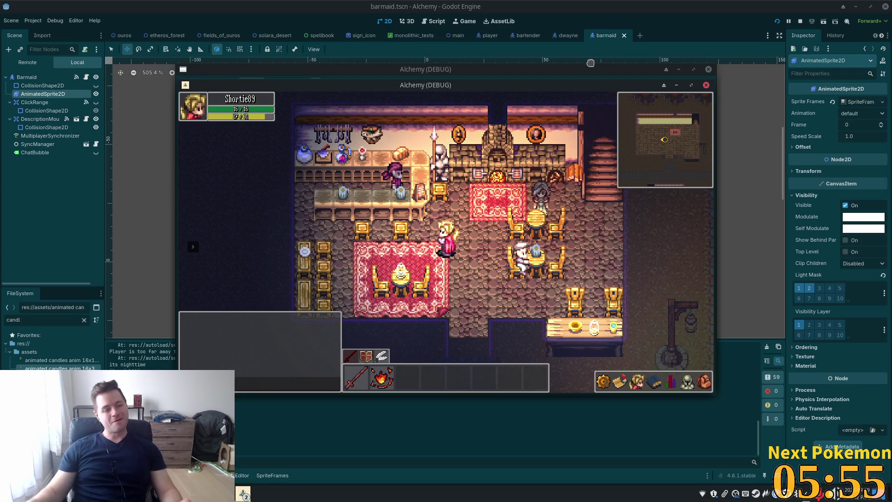
{"action": "key", "text": "d"}
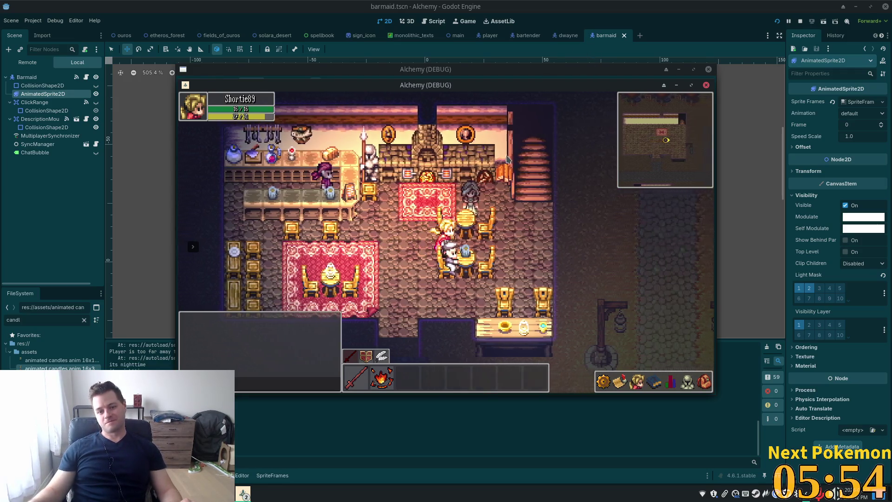
{"action": "key", "text": "d"}
{"action": "key", "text": "w"}
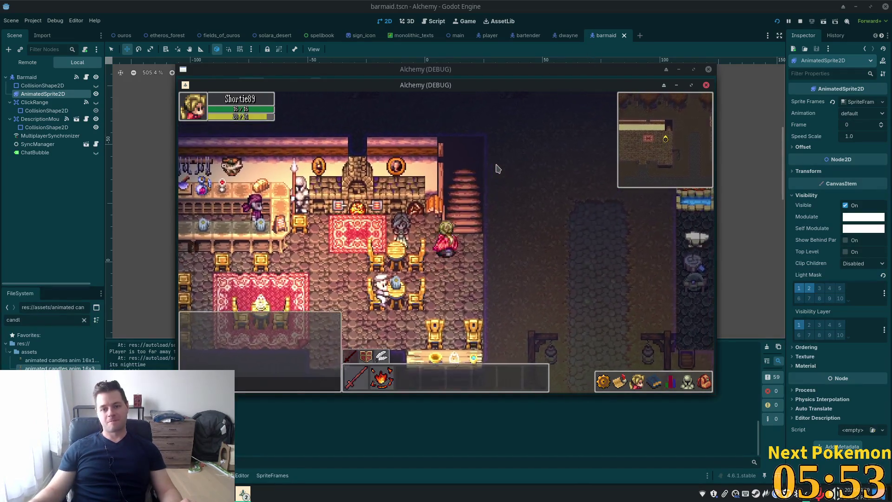
{"action": "key", "text": "s"}
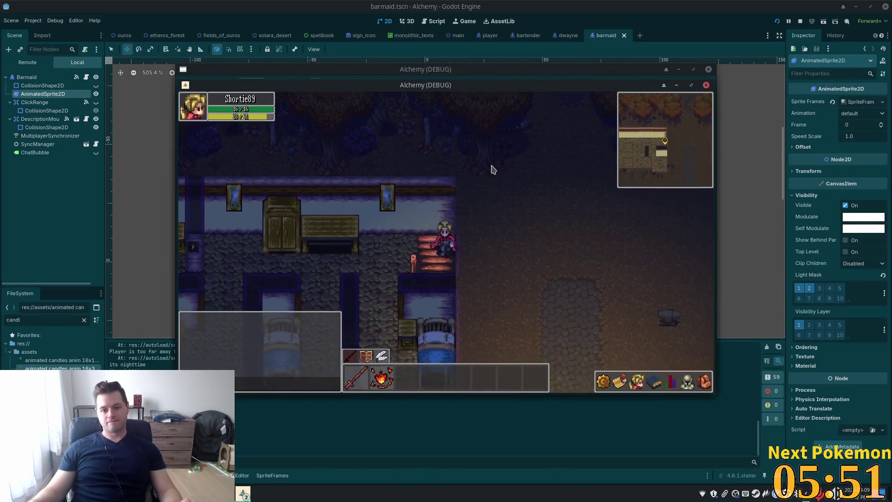
{"action": "key", "text": "w"}
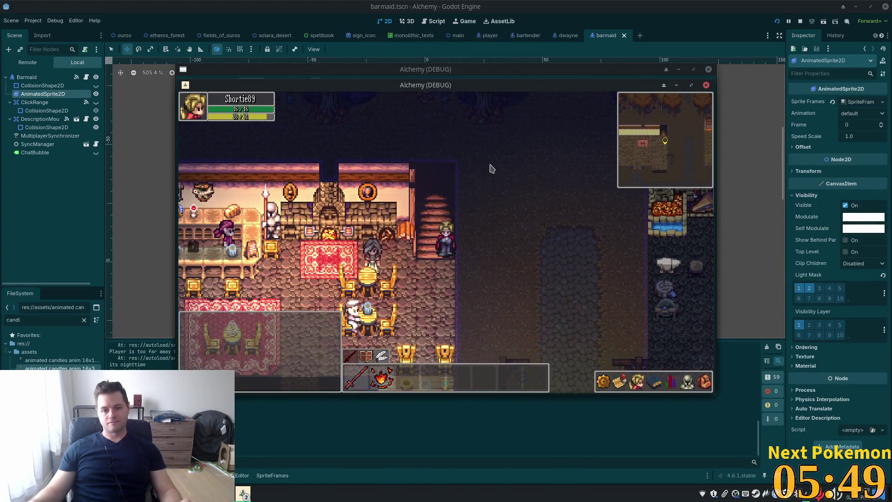
{"action": "key", "text": "F8"}
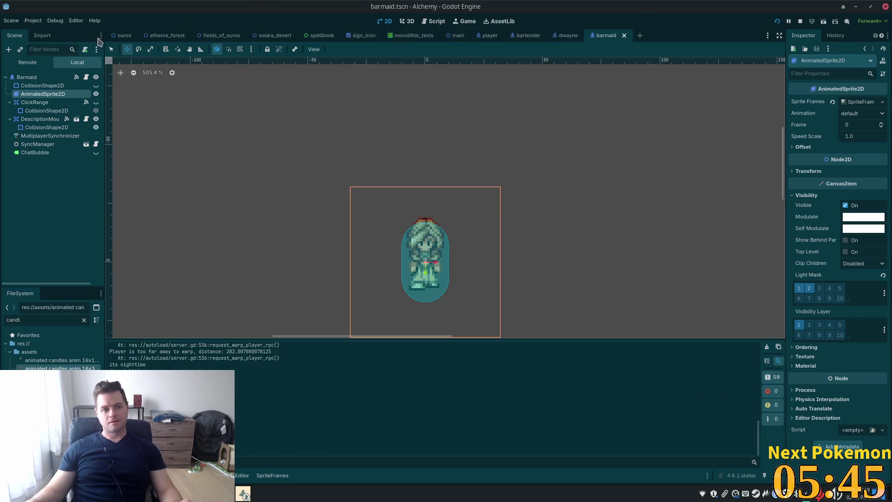
In the ouros scene, set the Stairs tile layer's Y Sort Origin to -24
{"action": "left_click", "coordinate": [123, 35]}
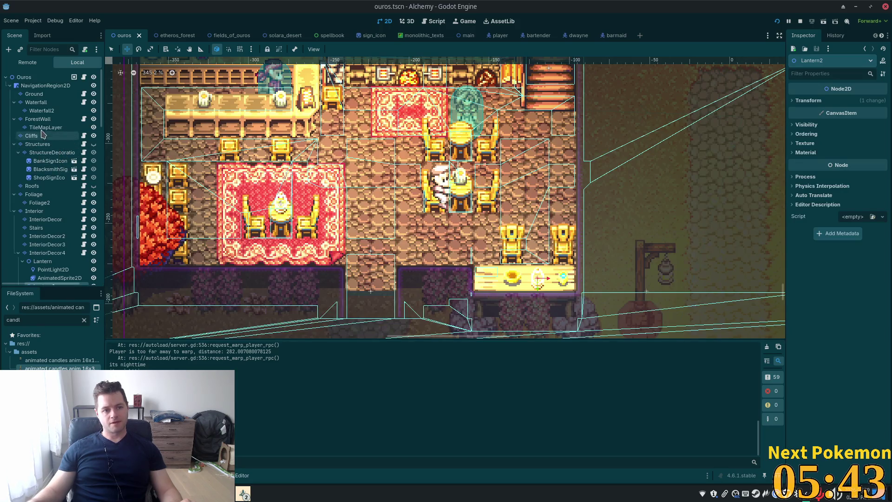
{"action": "left_click", "coordinate": [36, 227]}
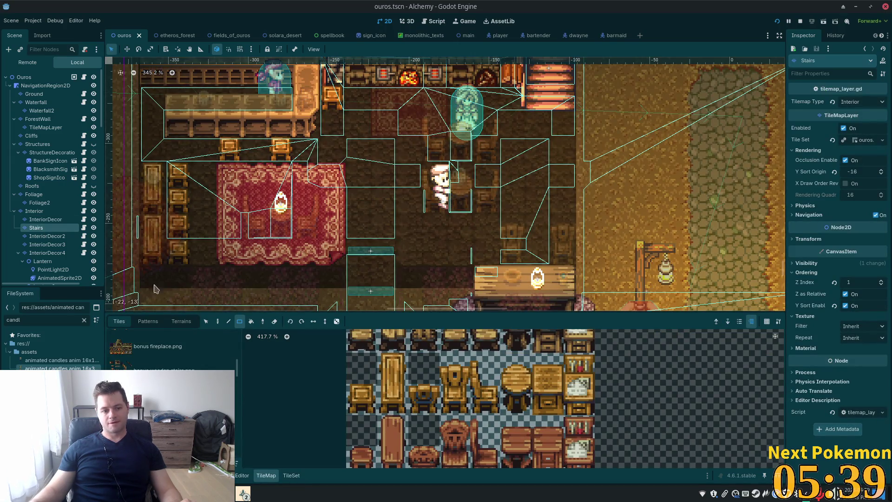
{"action": "left_click", "coordinate": [862, 169]}
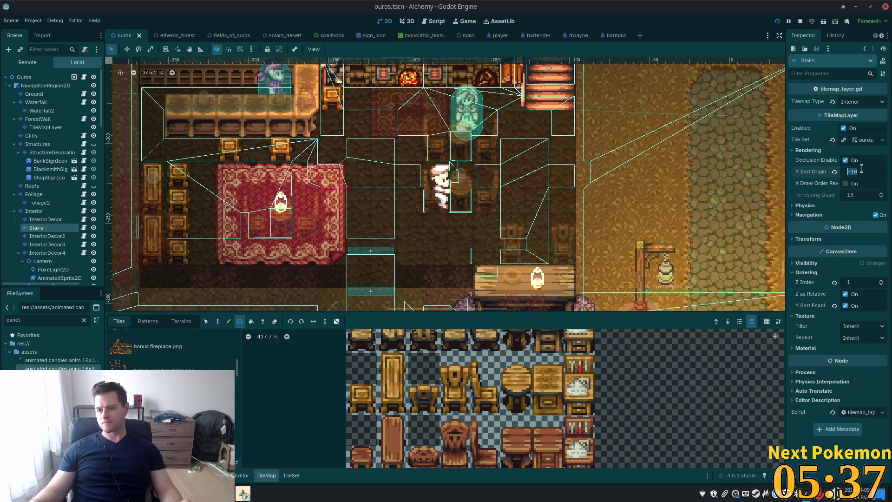
{"action": "left_click", "coordinate": [861, 169]}
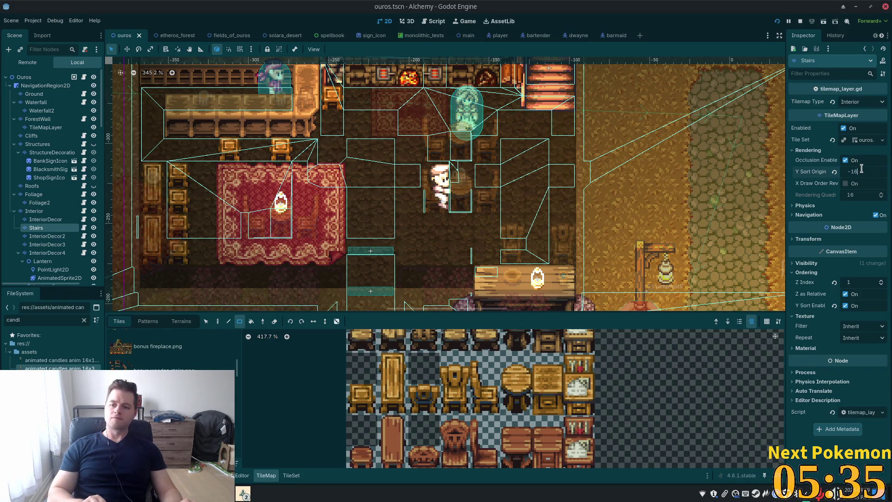
{"action": "type", "text": "24"}
{"action": "key", "text": "Tab"}
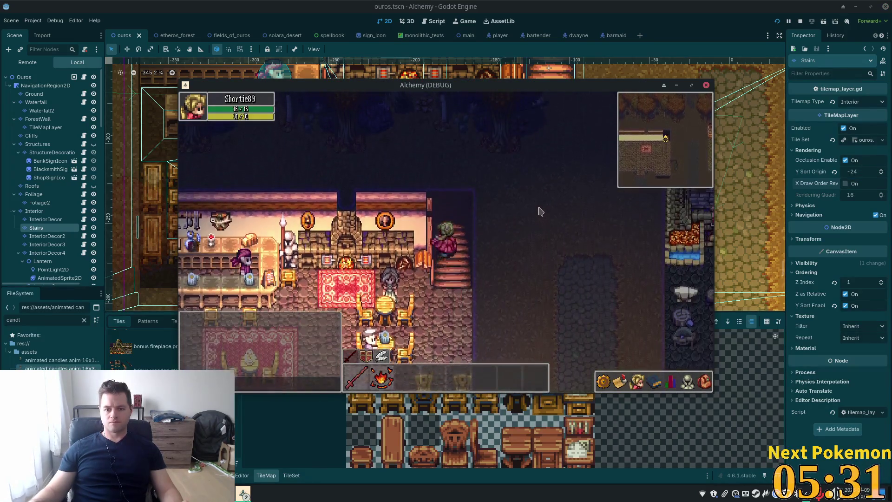
Walk the character left through the upstairs room and back and forth on the stairs
{"action": "key", "text": "Left"}
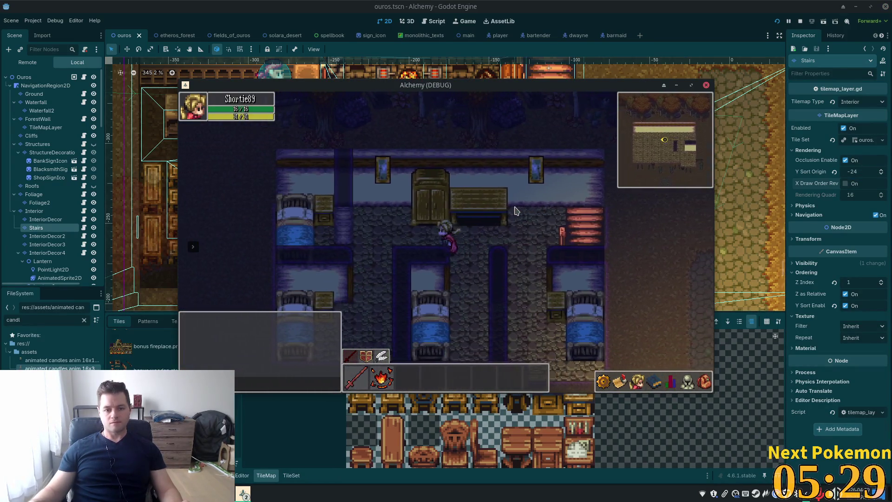
{"action": "key", "text": "Left"}
{"action": "key", "text": "Left"}
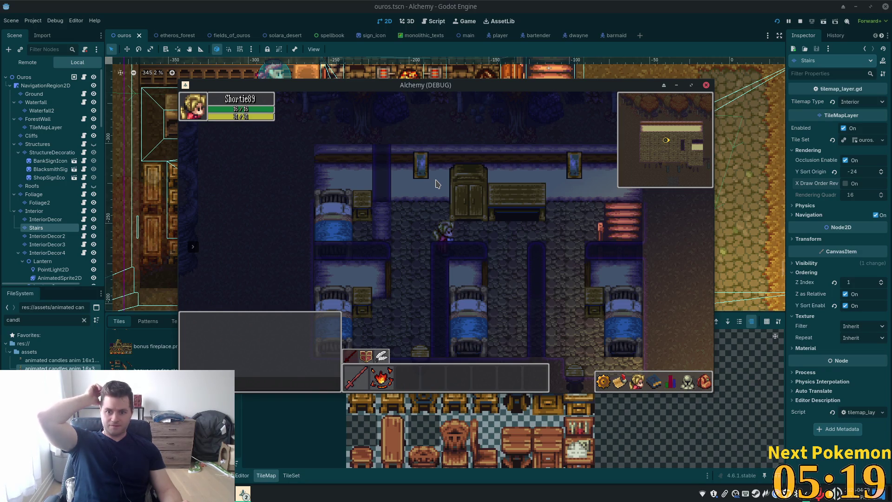
{"action": "key", "text": "Right"}
{"action": "key", "text": "Up"}
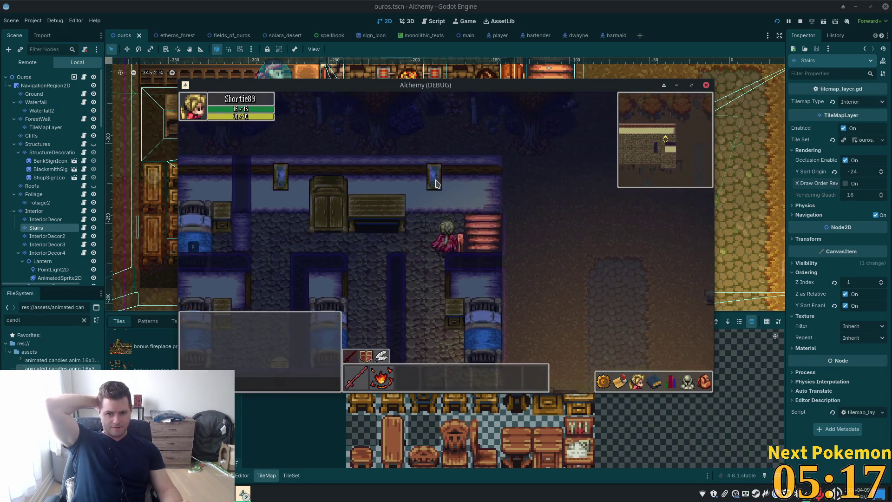
{"action": "key", "text": "Down"}
{"action": "key", "text": "Up"}
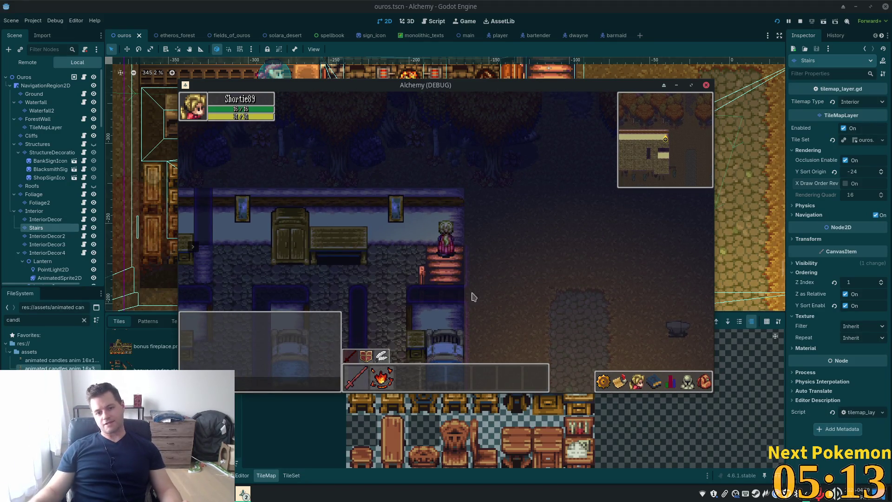
{"action": "key", "text": "Left"}
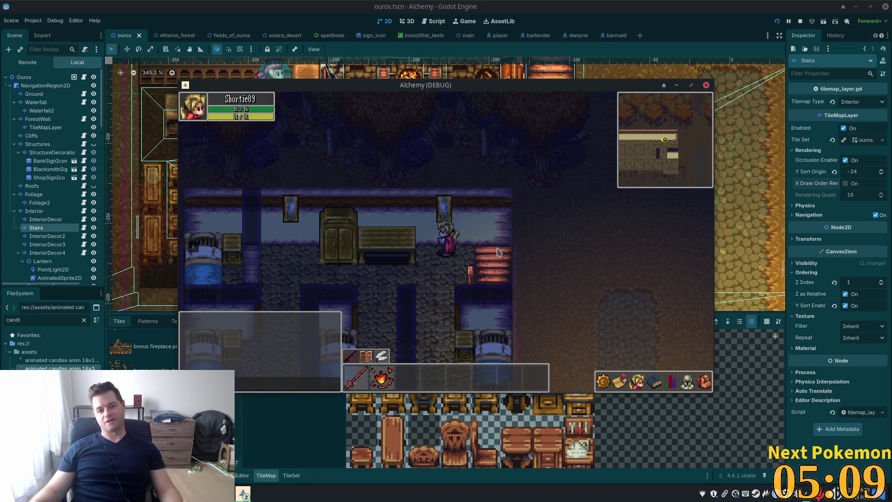
{"action": "key", "text": "Left"}
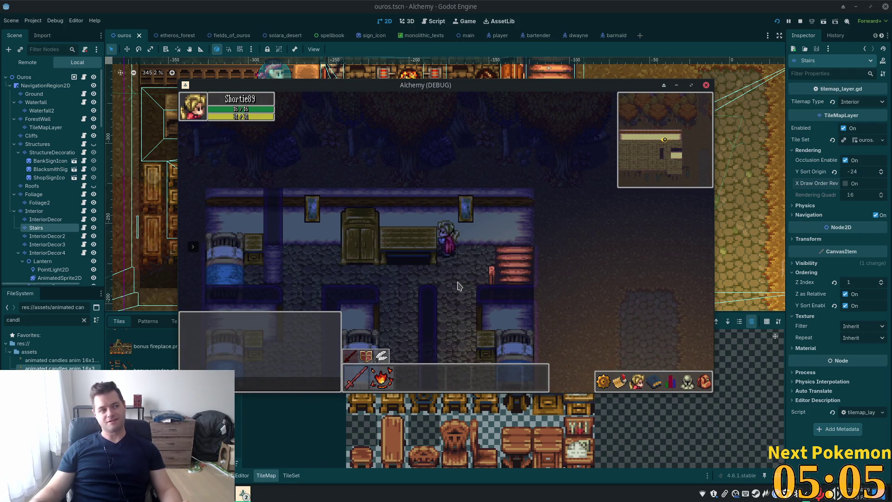
{"action": "key", "text": "Right"}
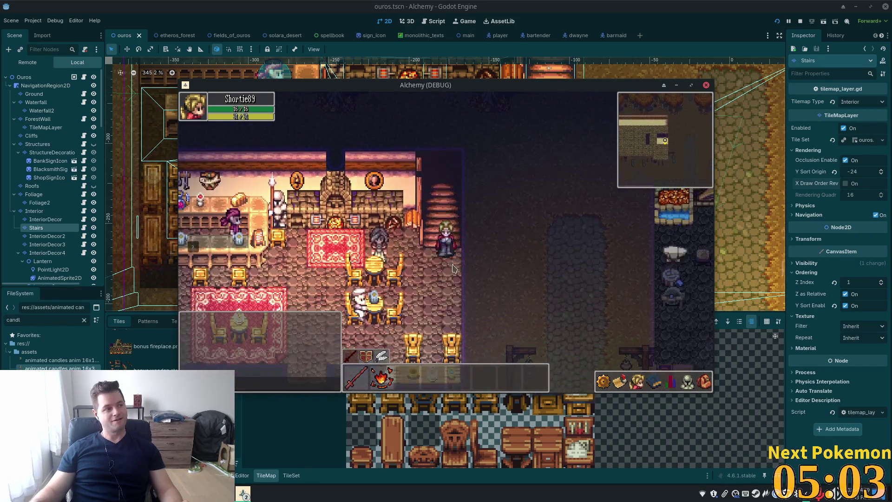
{"action": "key", "text": "Up"}
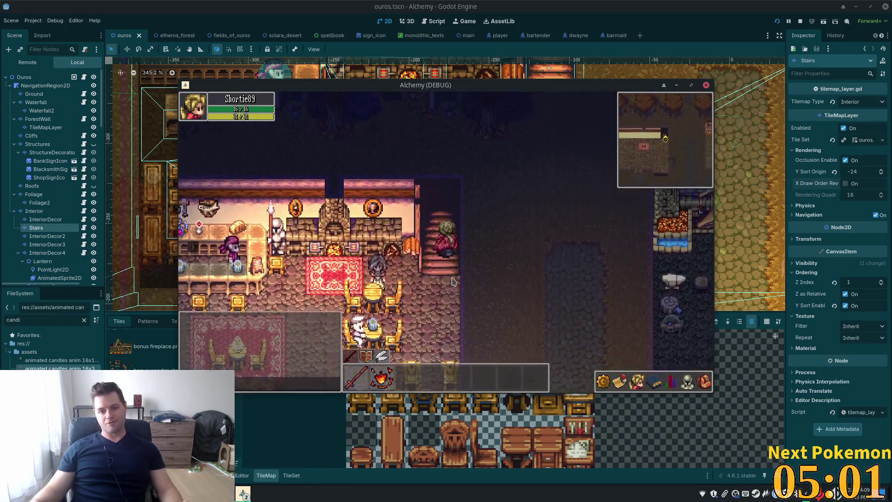
Walk down the stairs and around the lit tavern toward the bar and lower wall
{"action": "key", "text": "Down"}
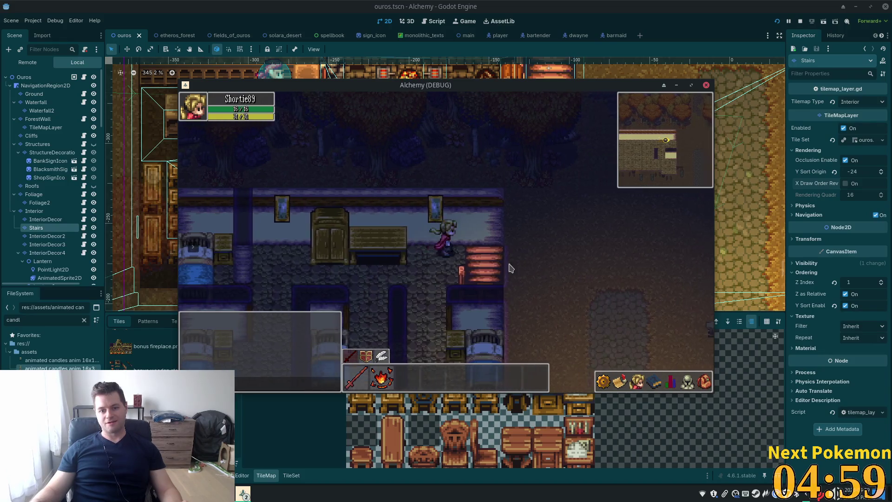
{"action": "key", "text": "Down"}
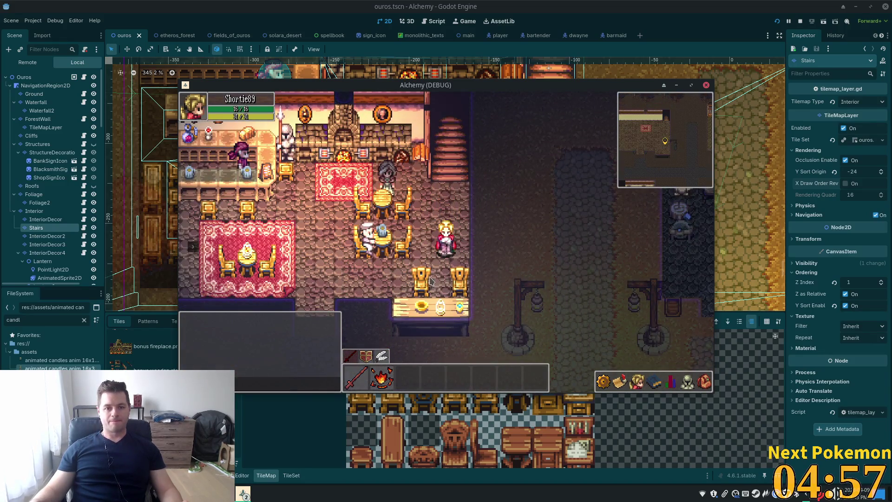
{"action": "key", "text": "Up"}
{"action": "key", "text": "Left"}
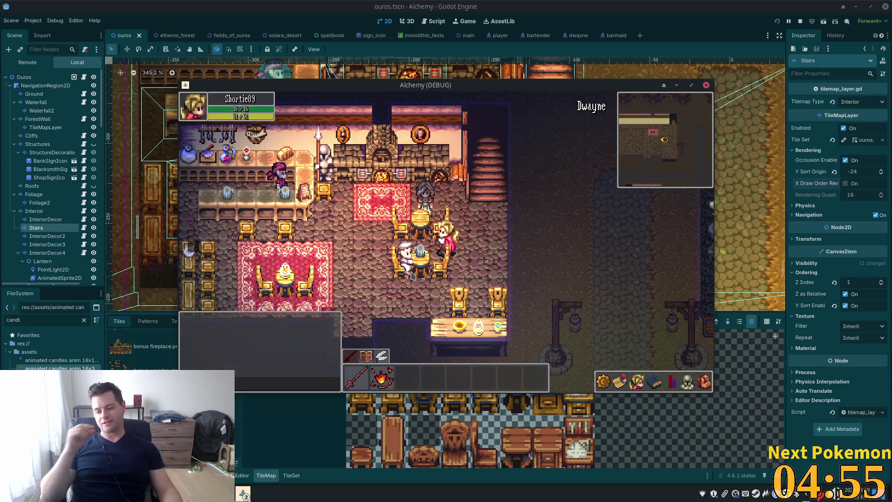
{"action": "key", "text": "Left"}
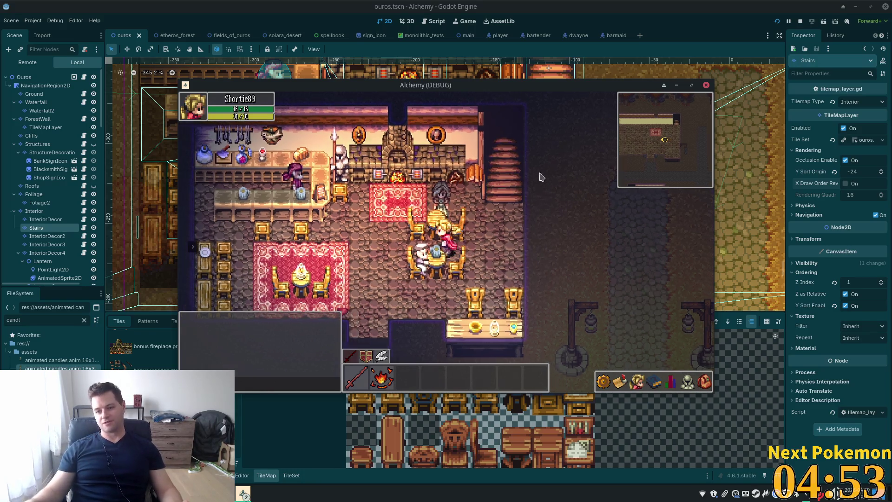
{"action": "key", "text": "Up"}
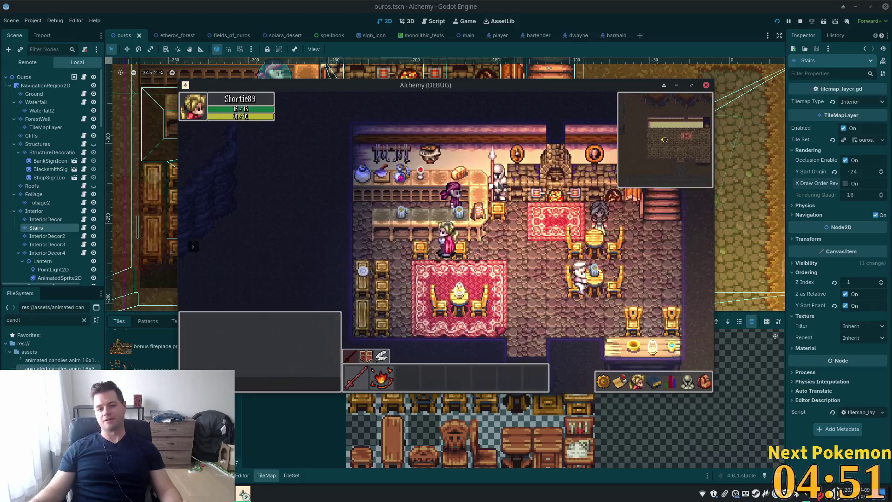
{"action": "key", "text": "Down"}
{"action": "key", "text": "Left"}
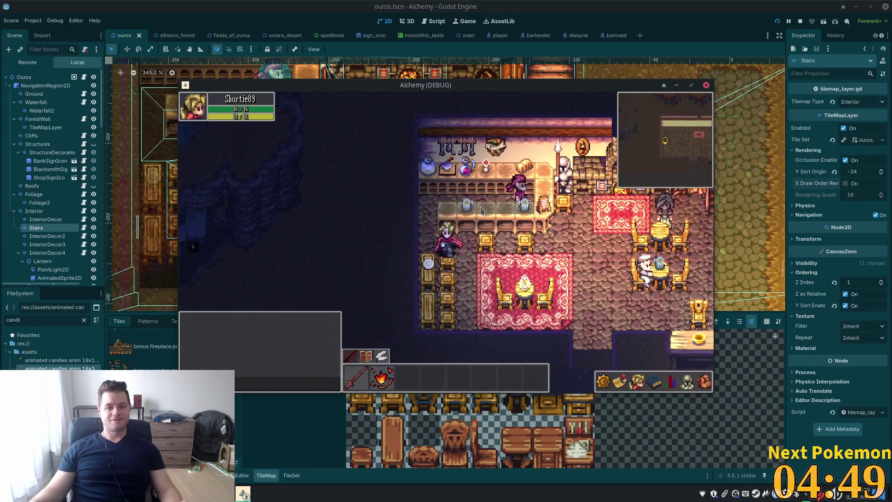
{"action": "key", "text": "Down"}
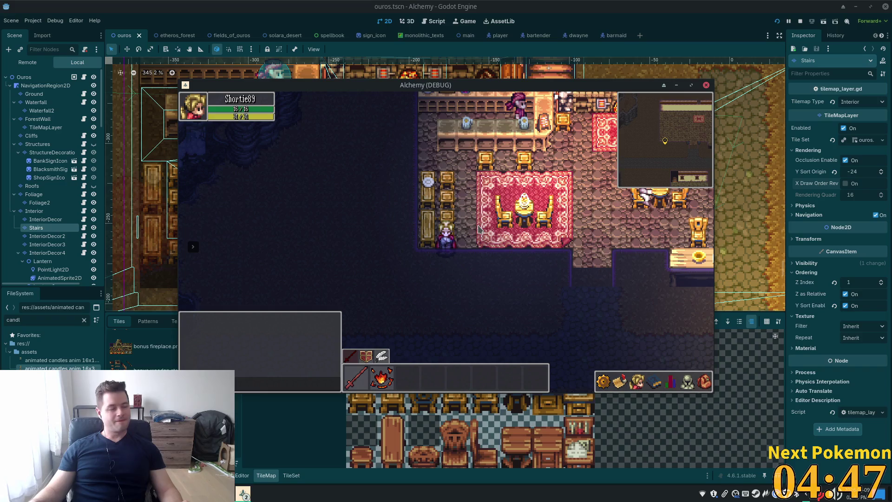
{"action": "key", "text": "Up"}
{"action": "key", "text": "Right"}
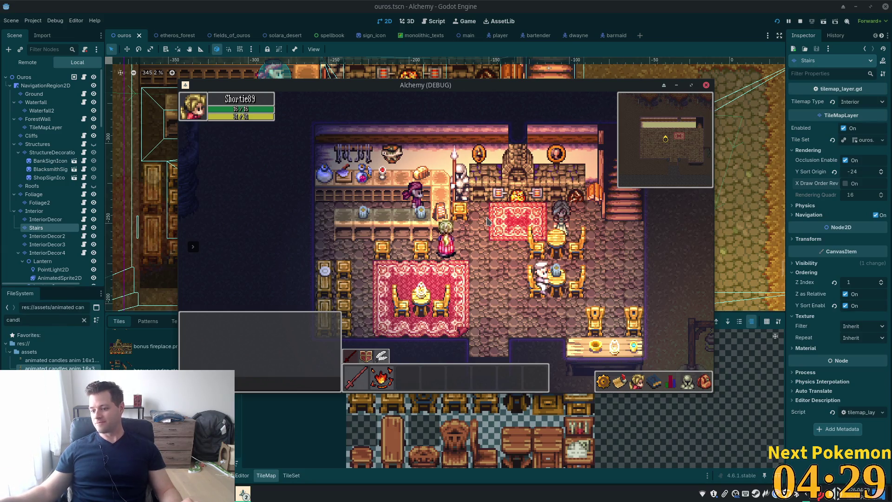
Walk toward the tables, climb the stairs, and cross the upstairs bedroom left and back right
{"action": "key", "text": "Right"}
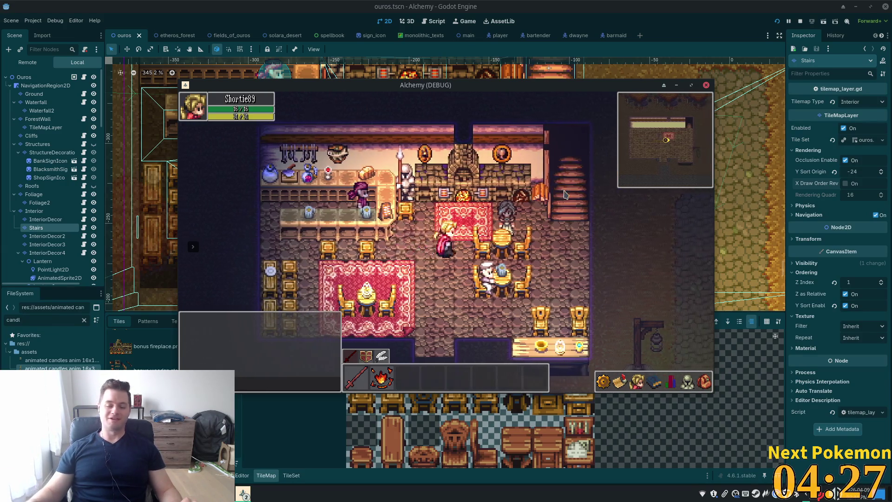
{"action": "key", "text": "Down"}
{"action": "key", "text": "Up"}
{"action": "key", "text": "Right"}
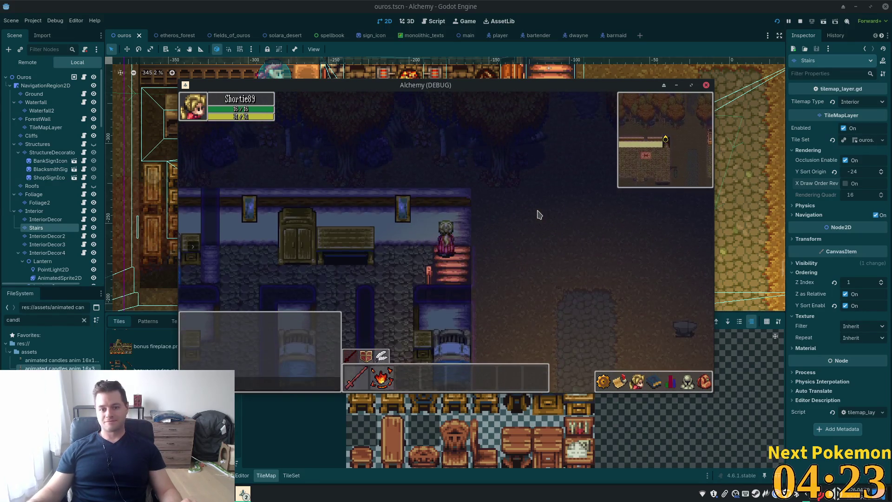
{"action": "key", "text": "Left"}
{"action": "key", "text": "Left"}
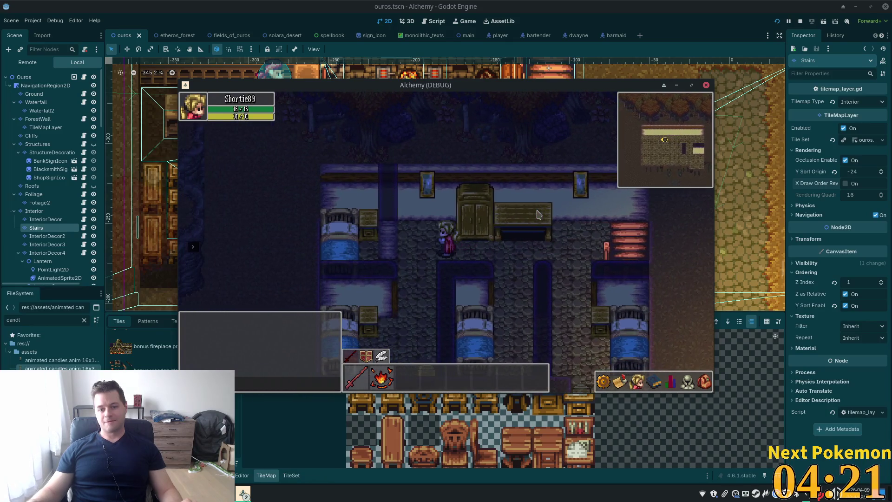
{"action": "key", "text": "Left"}
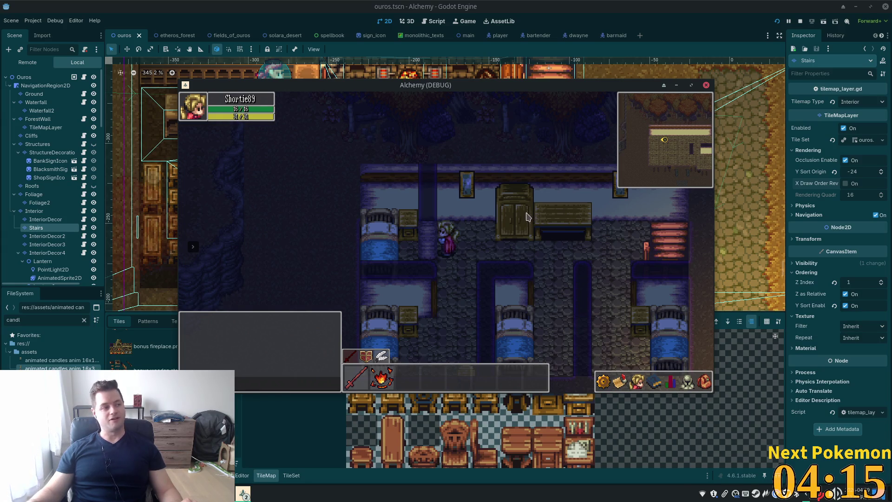
{"action": "key", "text": "Left"}
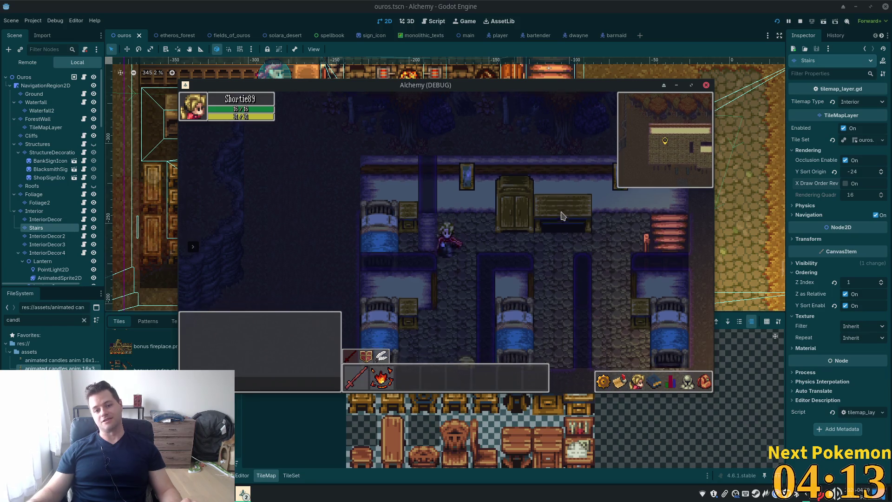
{"action": "key", "text": "Down"}
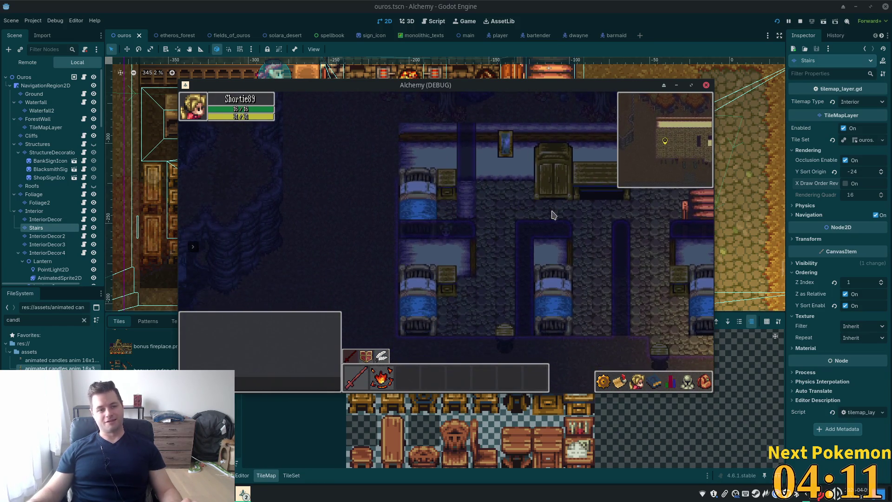
{"action": "key", "text": "Right"}
{"action": "key", "text": "Right"}
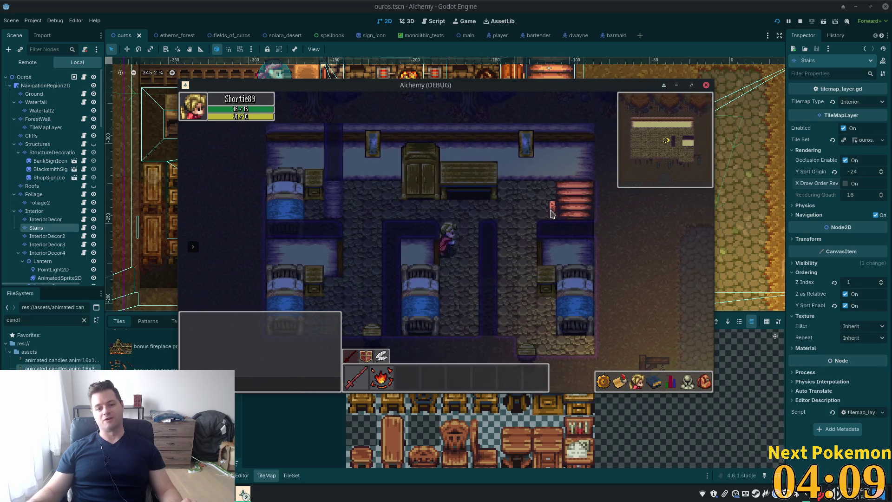
{"action": "key", "text": "Right"}
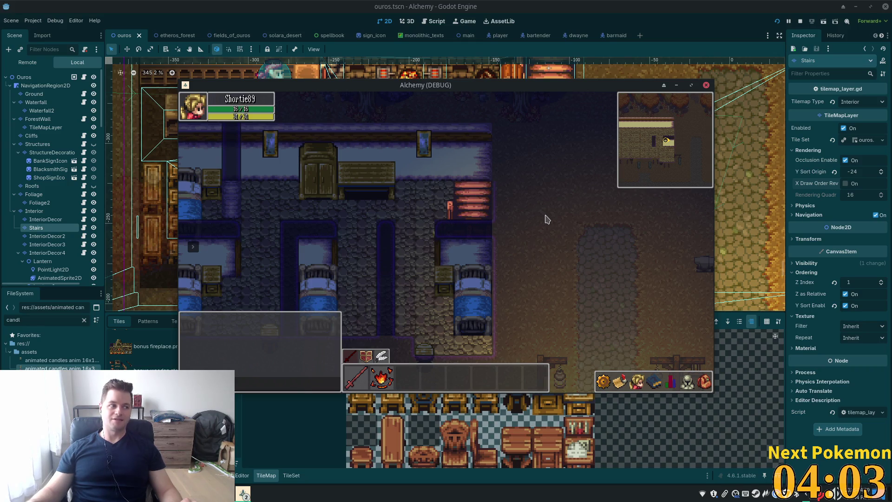
Walk past the lower-left bed and wardrobe, then onto the stairs and down into the tavern
{"action": "key", "text": "Left"}
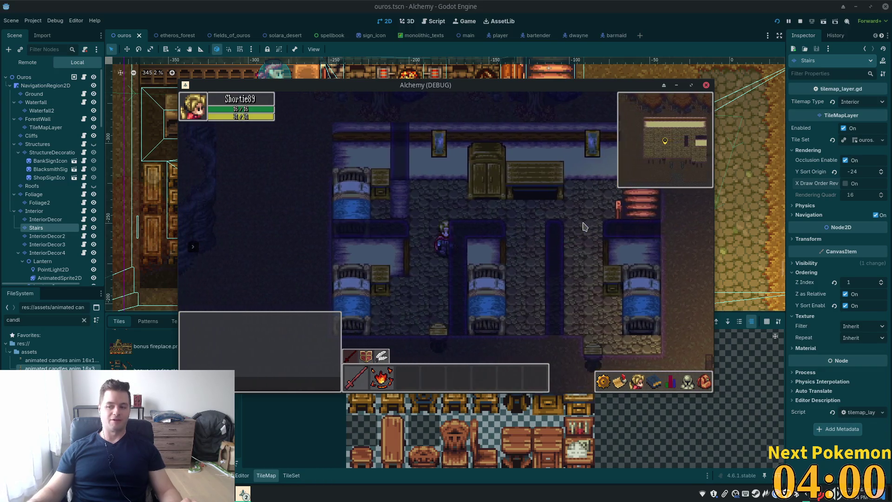
{"action": "key", "text": "Down"}
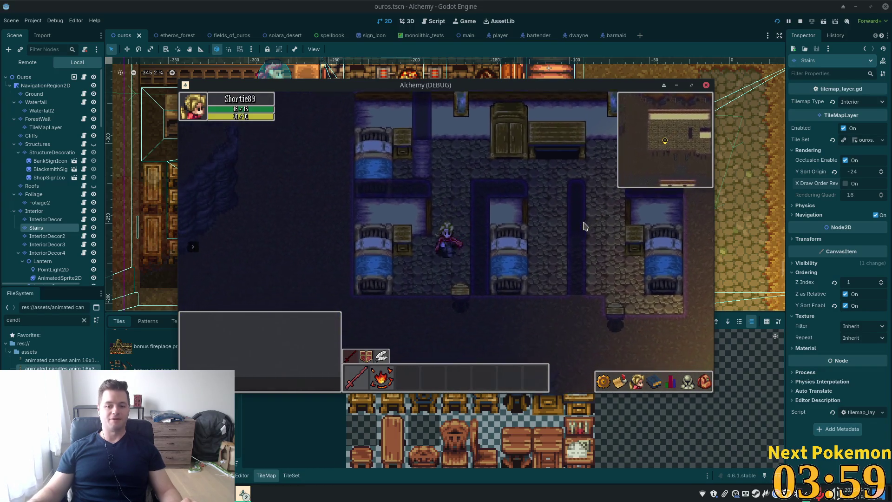
{"action": "key", "text": "Left"}
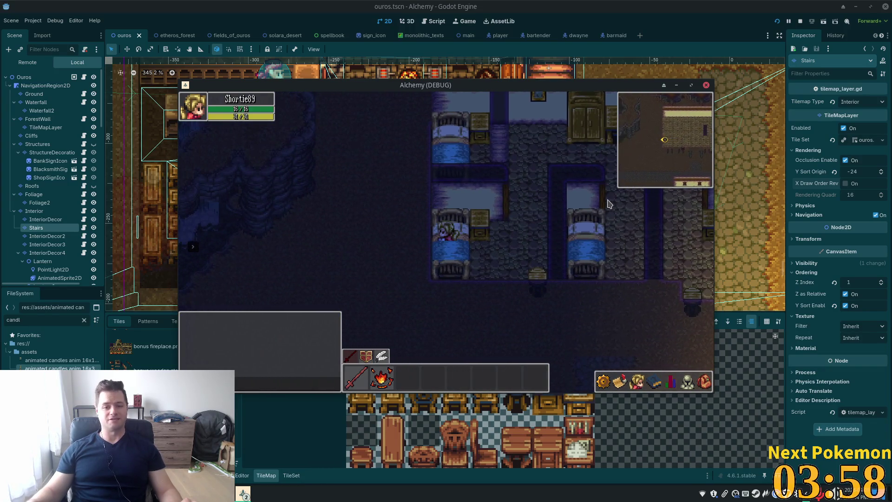
{"action": "key", "text": "Right"}
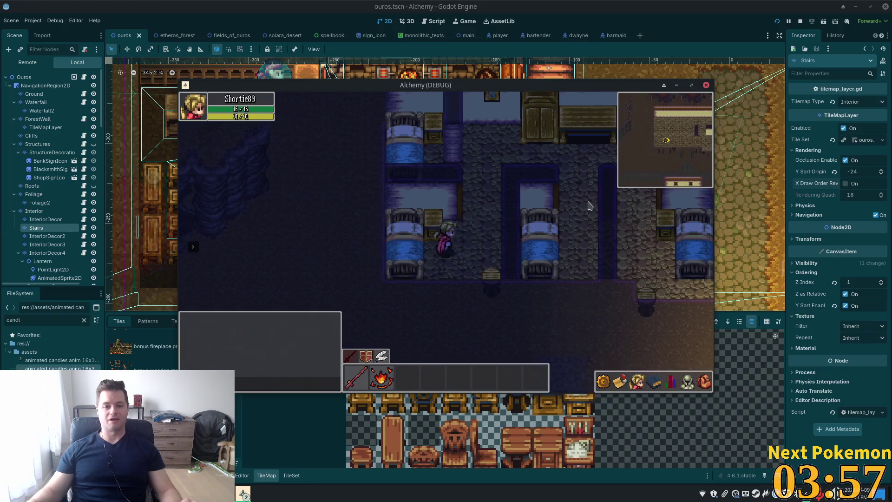
{"action": "key", "text": "Up"}
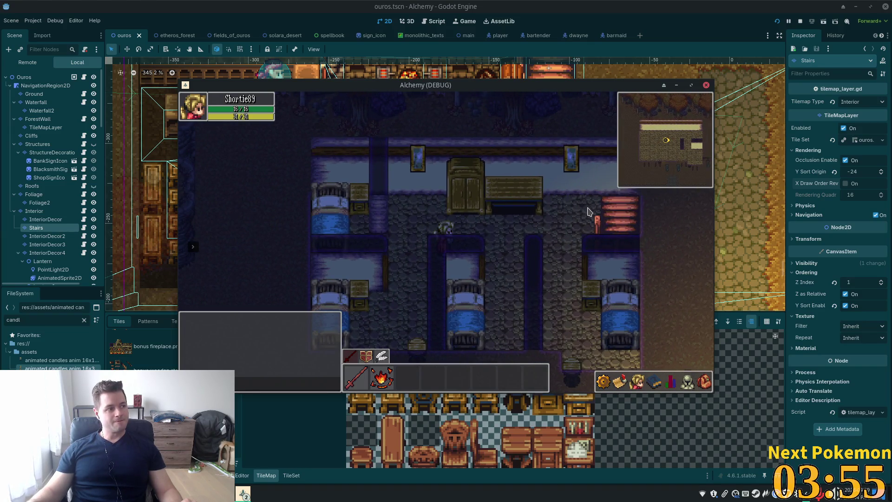
{"action": "key", "text": "Up"}
{"action": "key", "text": "Right"}
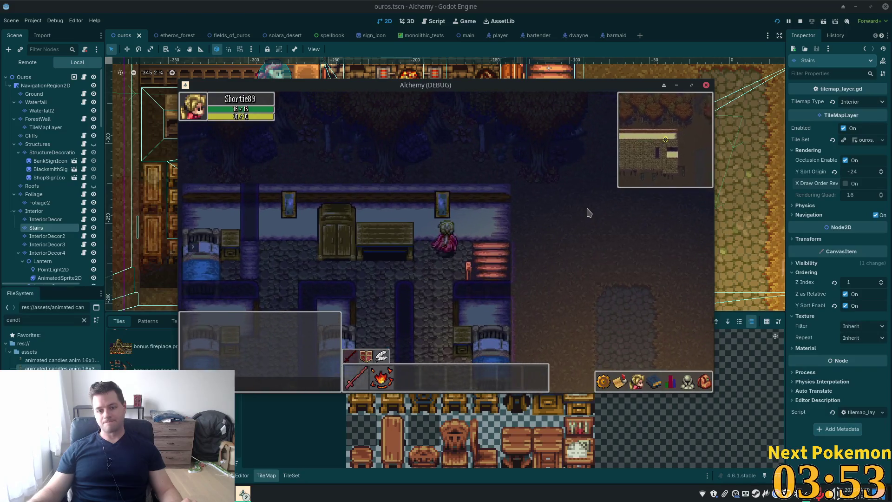
{"action": "key", "text": "Right"}
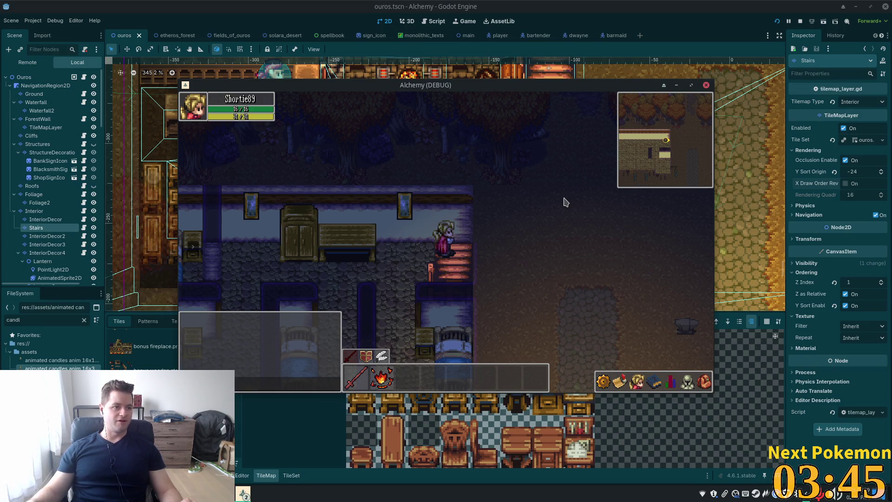
{"action": "key", "text": "Down"}
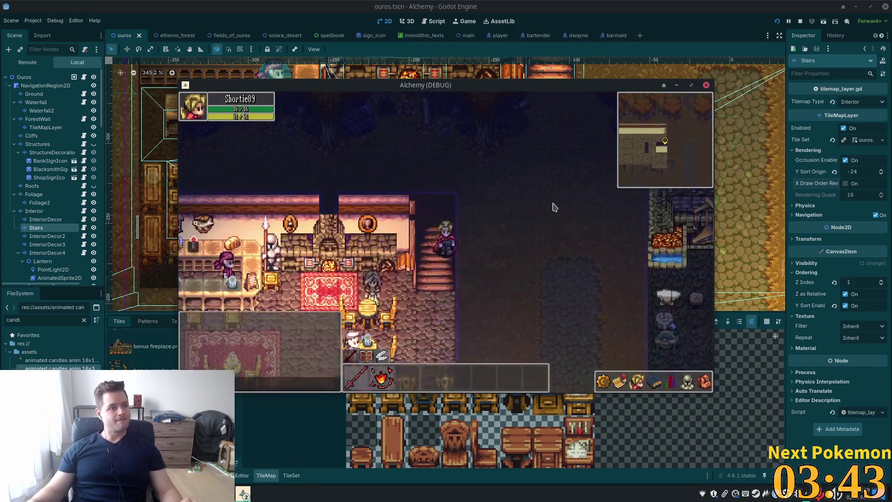
Walk the character left and down through the tavern and out its door into Ouros town
{"action": "key", "text": "Left"}
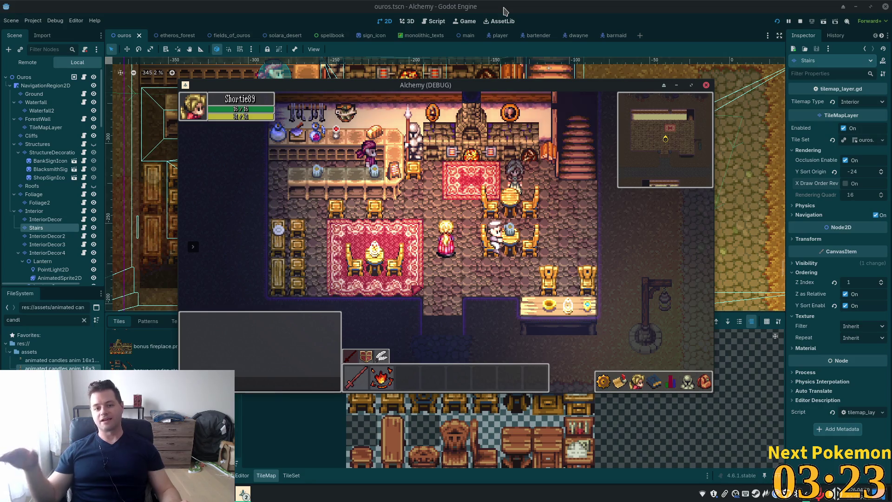
{"action": "key", "text": "Down"}
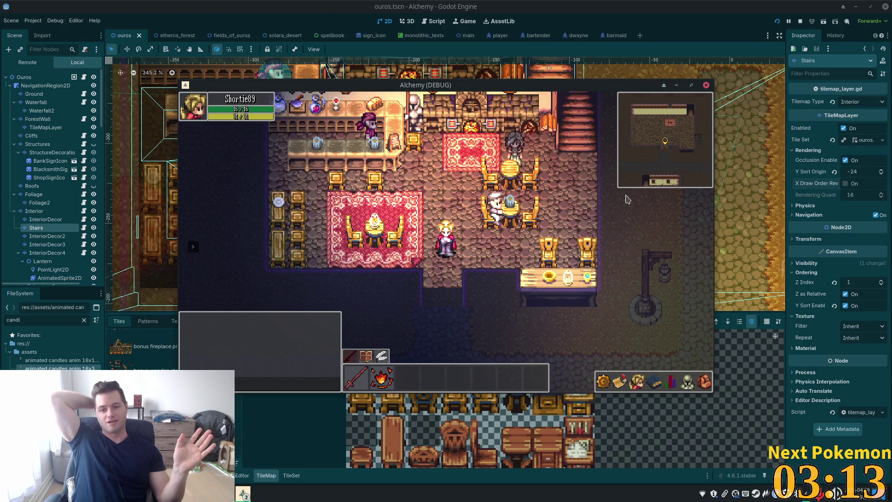
{"action": "key", "text": "Down"}
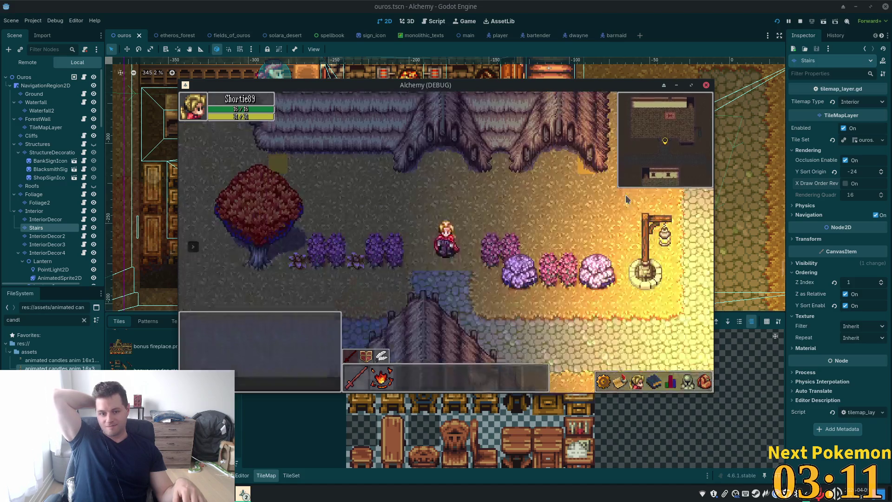
Walk east through town, north through Etheros Forest, and around Ouros Highlands
{"action": "key", "text": "Right"}
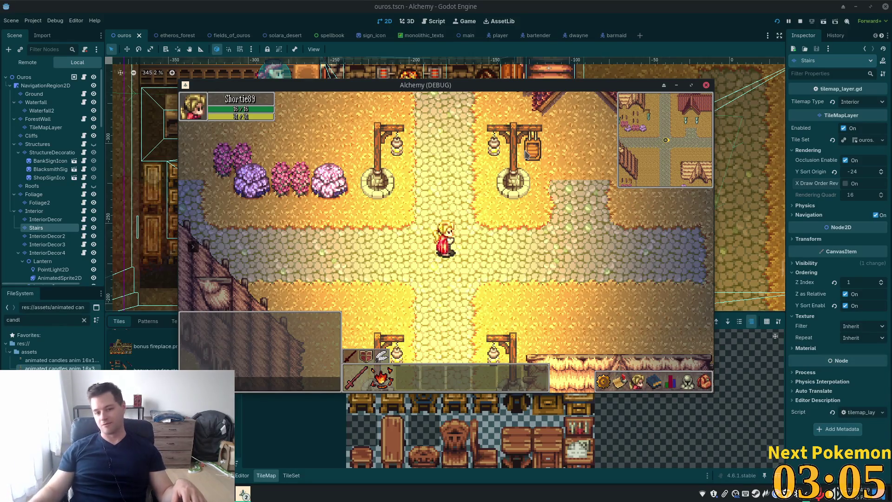
{"action": "key", "text": "Up"}
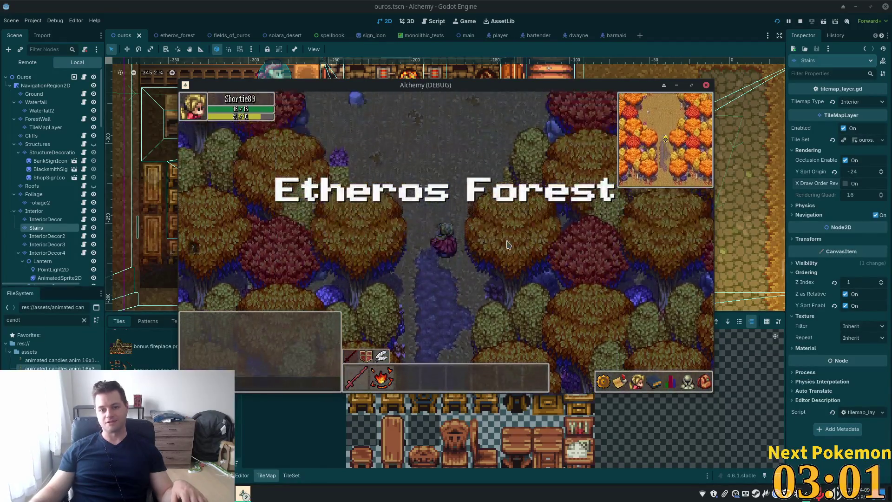
{"action": "key", "text": "Up"}
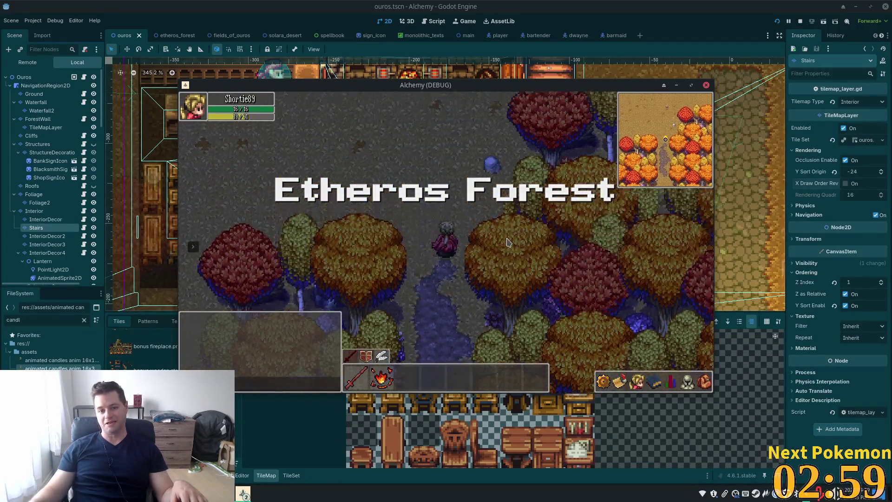
{"action": "key", "text": "Left"}
{"action": "key", "text": "Up"}
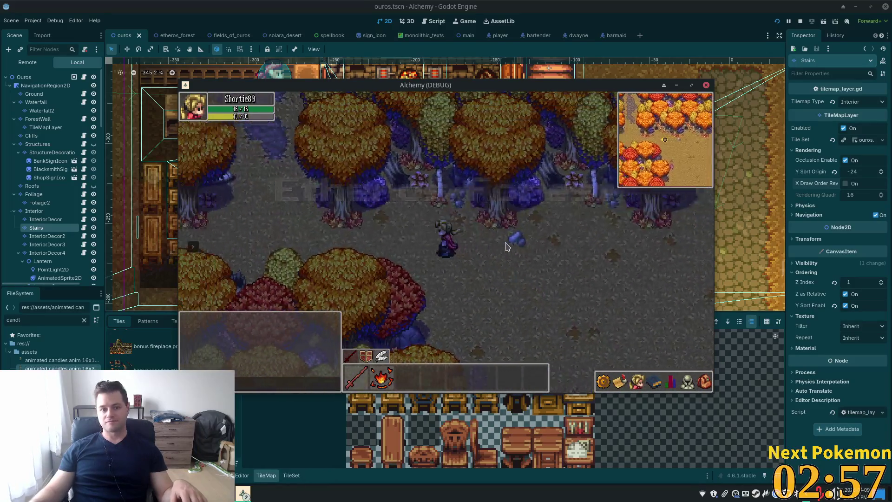
{"action": "key", "text": "Up"}
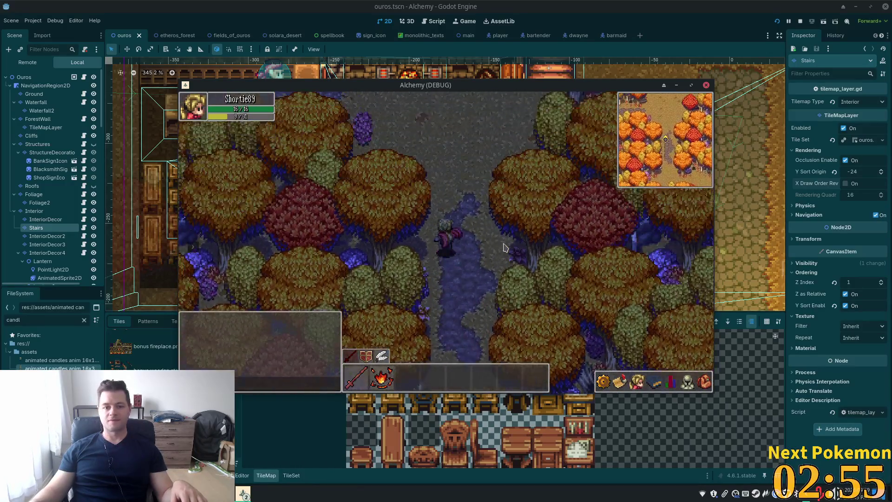
{"action": "key", "text": "Left"}
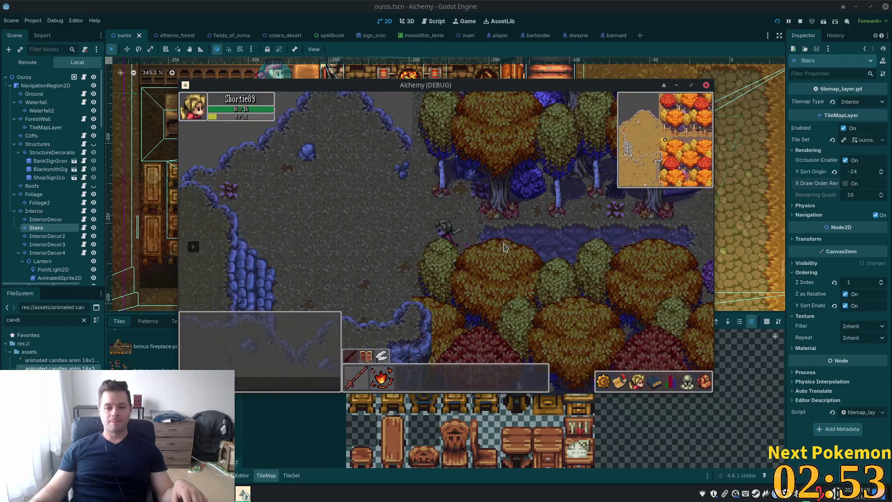
{"action": "key", "text": "Left"}
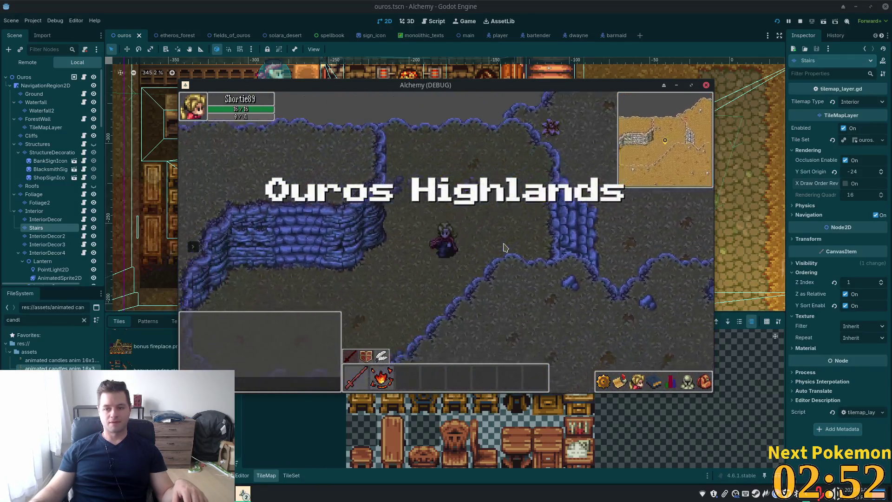
{"action": "key", "text": "Left"}
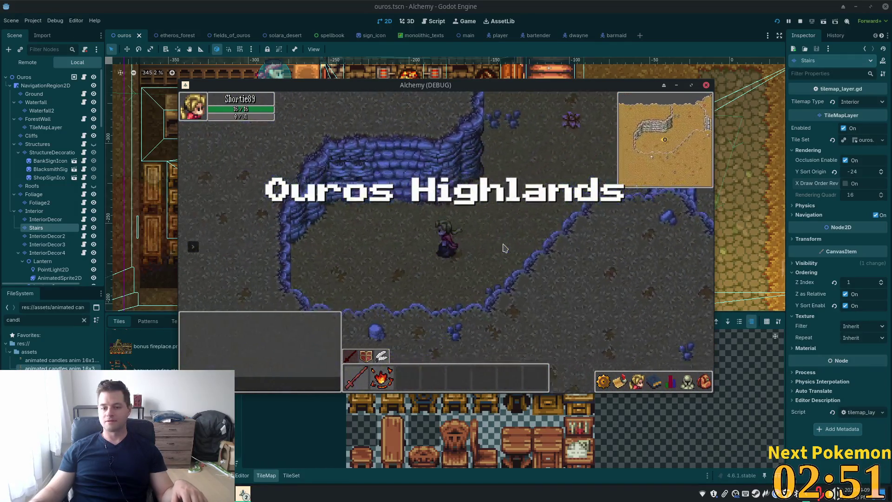
{"action": "key", "text": "Right"}
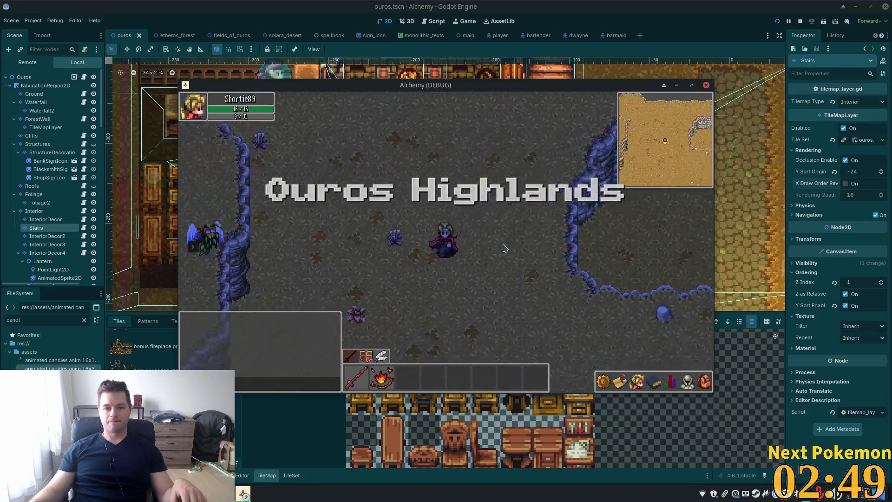
{"action": "key", "text": "Down"}
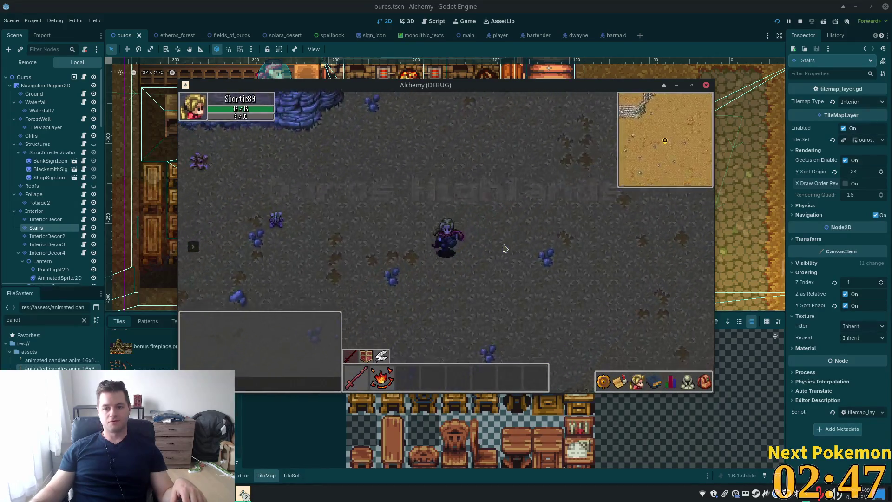
{"action": "key", "text": "Left"}
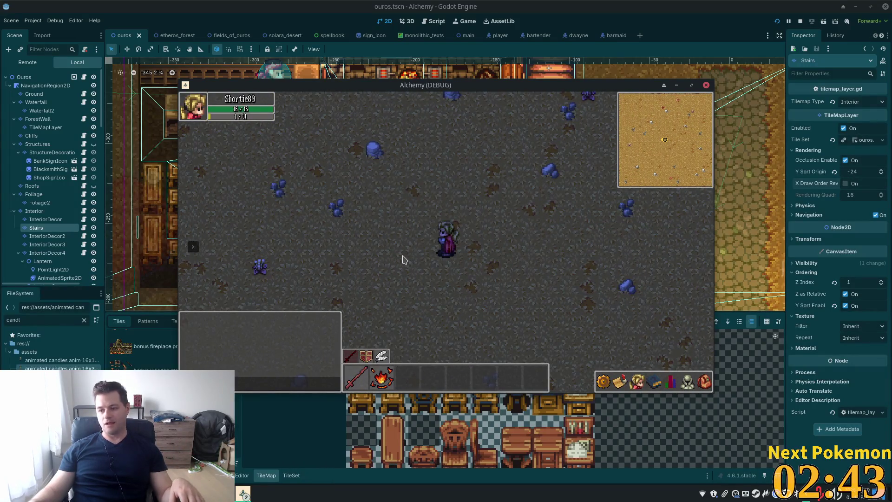
Fast-travel back to Ouros, then return to the editor and select the Roofs node
{"action": "left_click", "coordinate": [193, 247]}
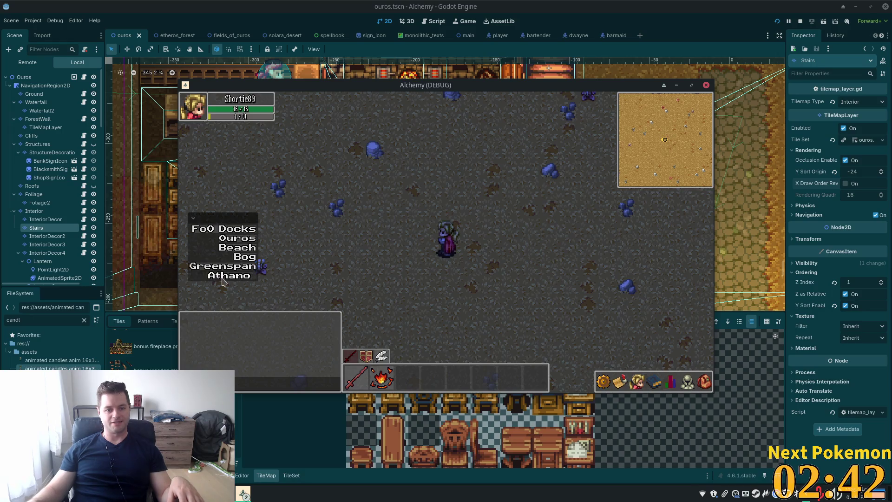
{"action": "left_click", "coordinate": [242, 240]}
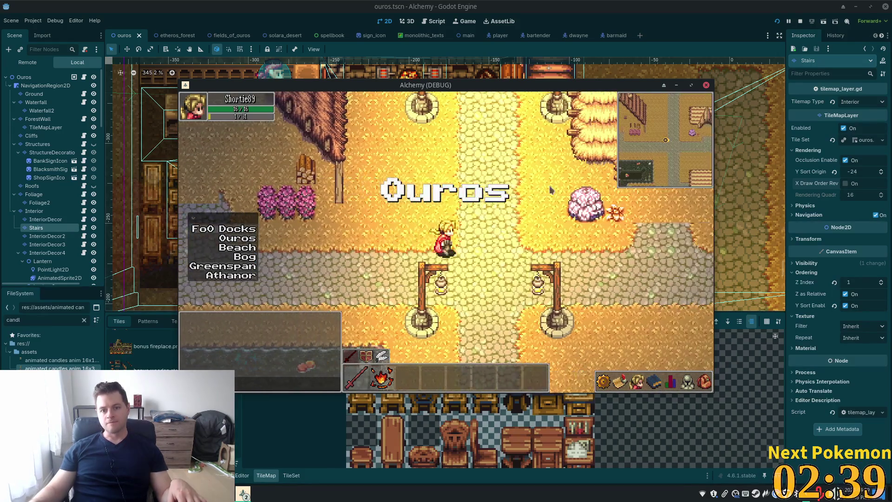
{"action": "left_click", "coordinate": [622, 5]}
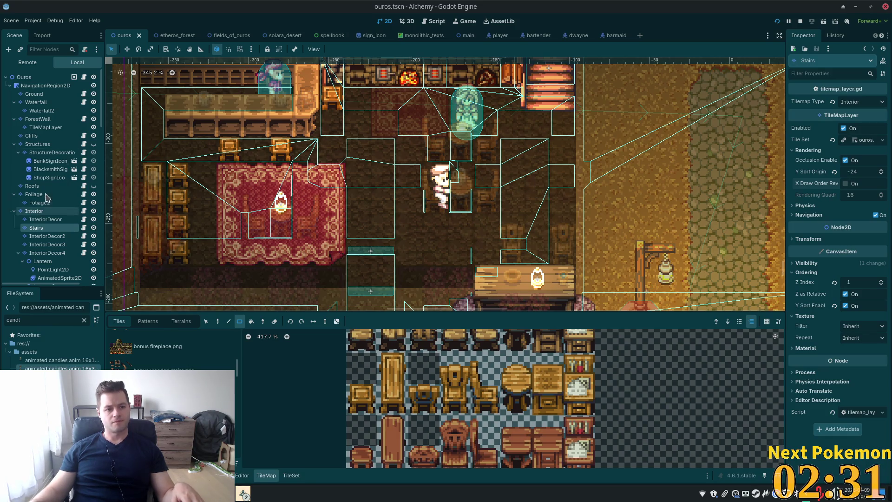
{"action": "left_click", "coordinate": [32, 186]}
Save the first Lantern node's branch as lantern.tscn in the res://objects folder
{"action": "scroll", "coordinate": [53, 176], "scroll_direction": "down", "scroll_amount": 5}
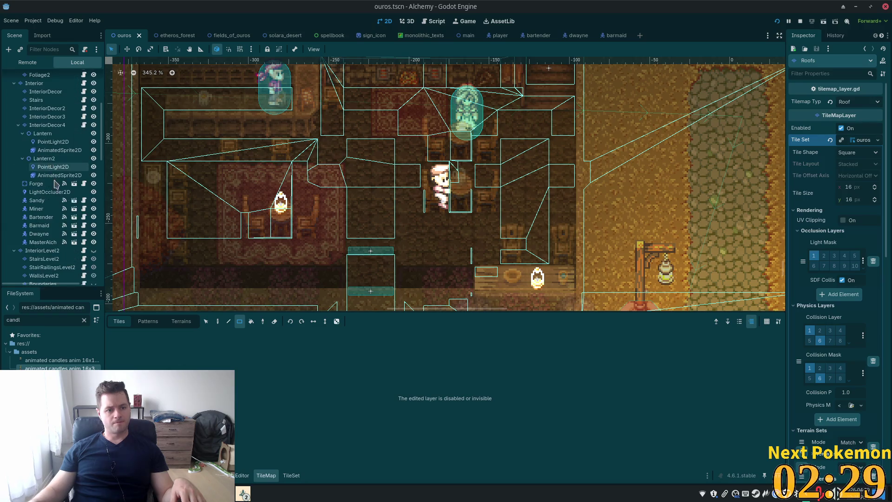
{"action": "left_click", "coordinate": [46, 134]}
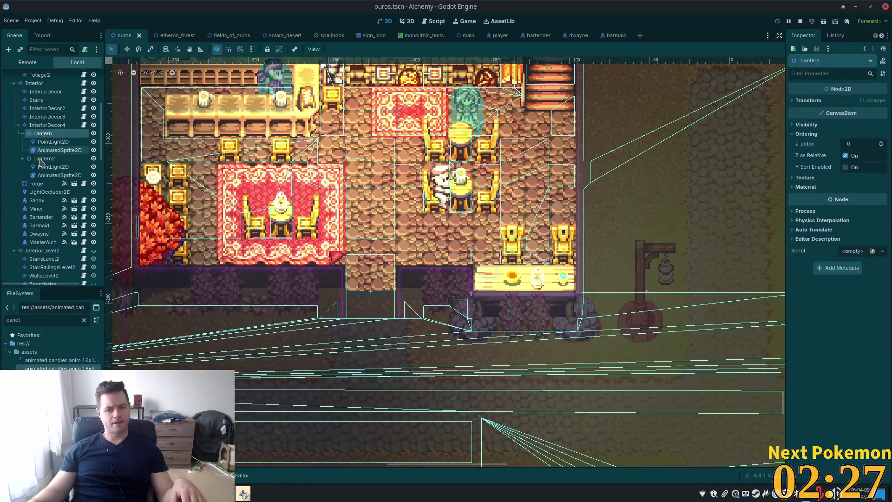
{"action": "right_click", "coordinate": [48, 134]}
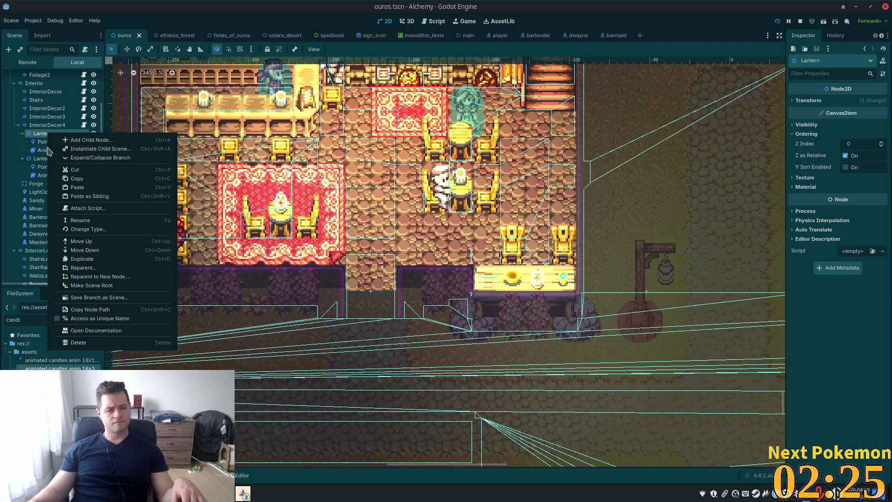
{"action": "left_click", "coordinate": [129, 303]}
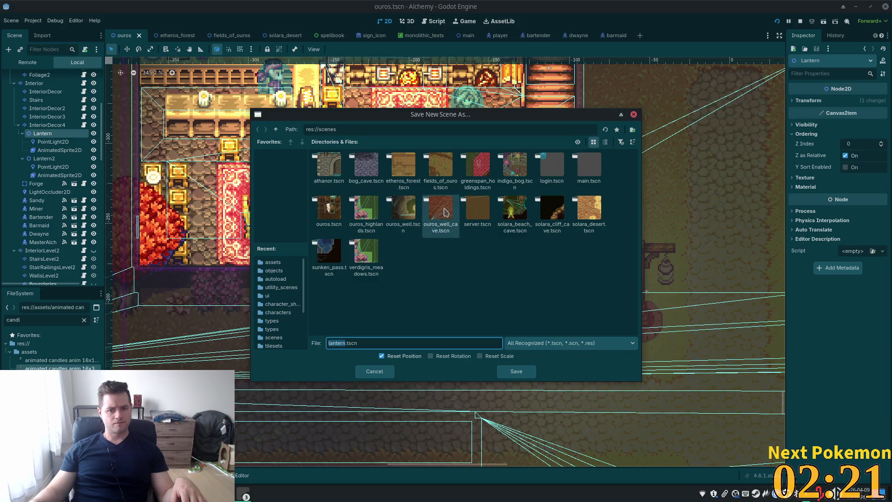
{"action": "left_click", "coordinate": [276, 129]}
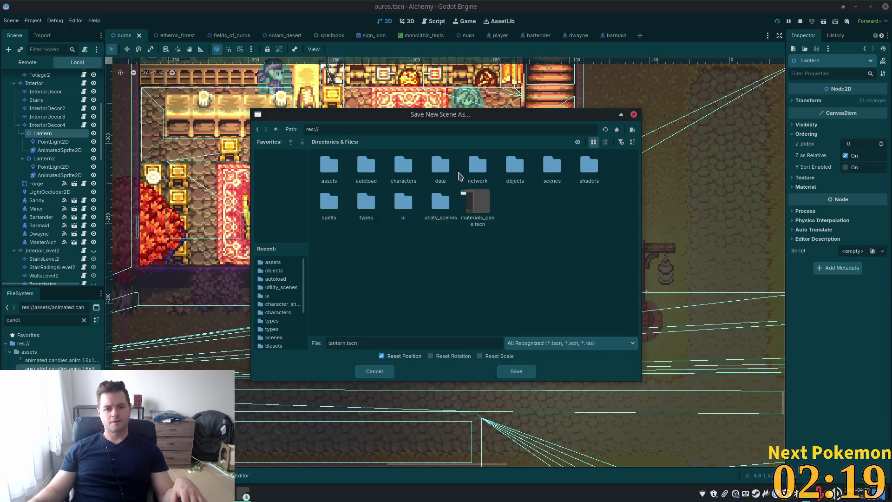
{"action": "double_click", "coordinate": [517, 182]}
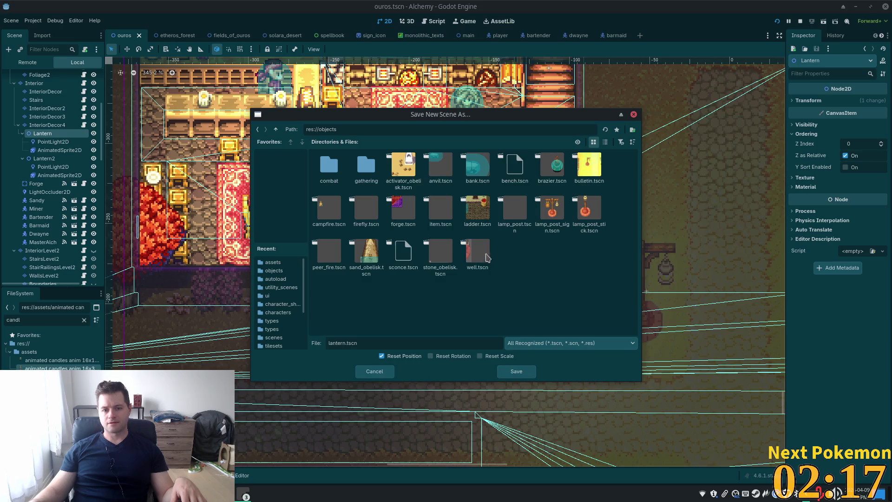
{"action": "left_click", "coordinate": [514, 372]}
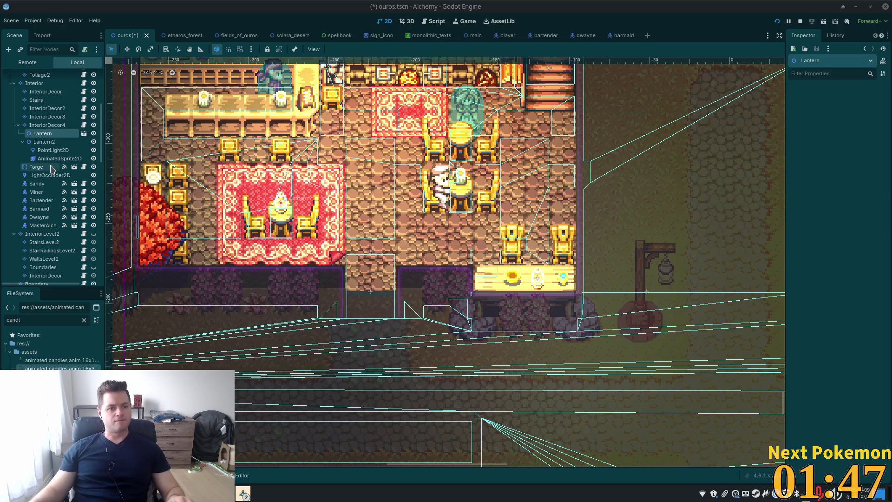
Select Lantern2 and open Change Type, then cancel without changing its type
{"action": "left_click", "coordinate": [53, 142]}
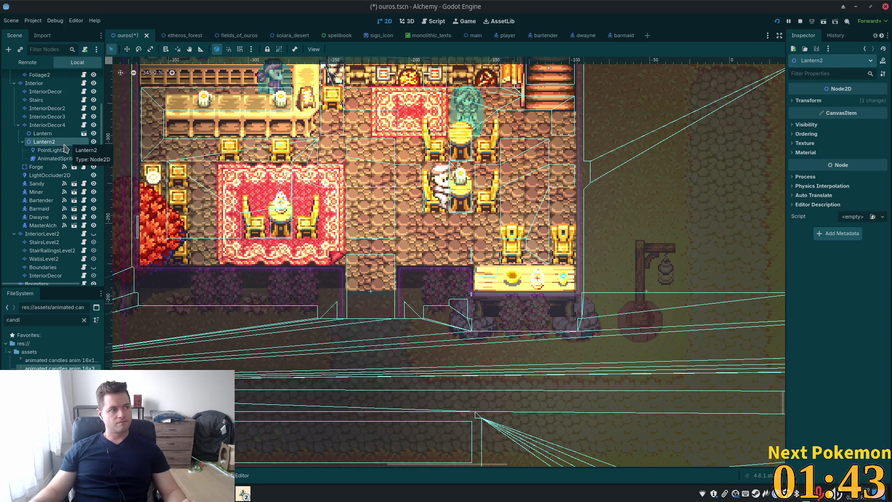
{"action": "right_click", "coordinate": [55, 145]}
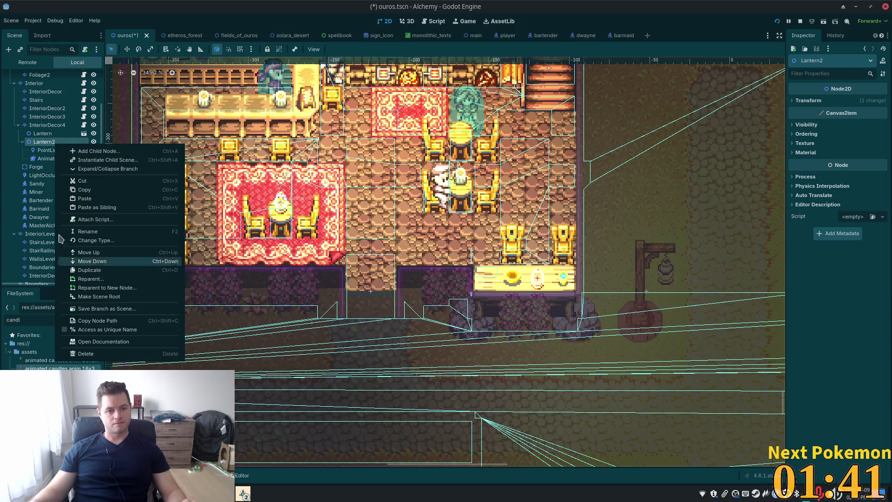
{"action": "left_click", "coordinate": [102, 240]}
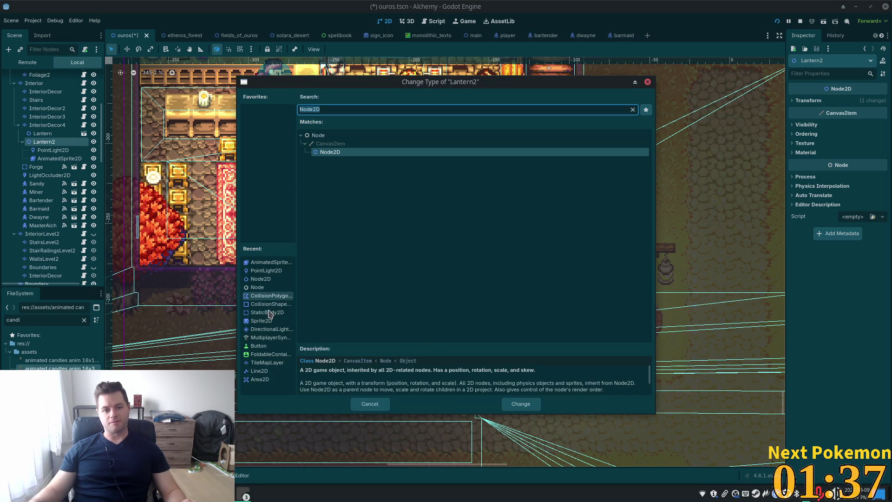
{"action": "left_click", "coordinate": [369, 403]}
Open and cancel Instantiate Child Scene on Lantern2, then expand Transform to show position -120, 11064
{"action": "right_click", "coordinate": [39, 142]}
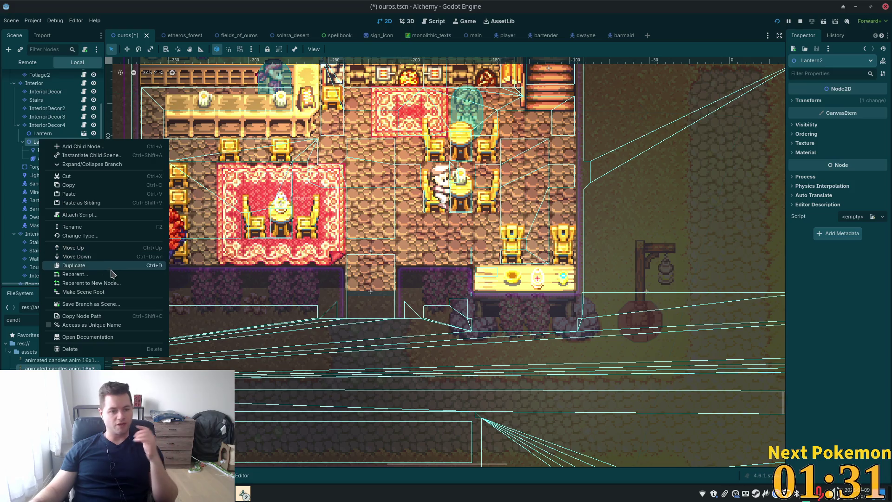
{"action": "left_click", "coordinate": [91, 156]}
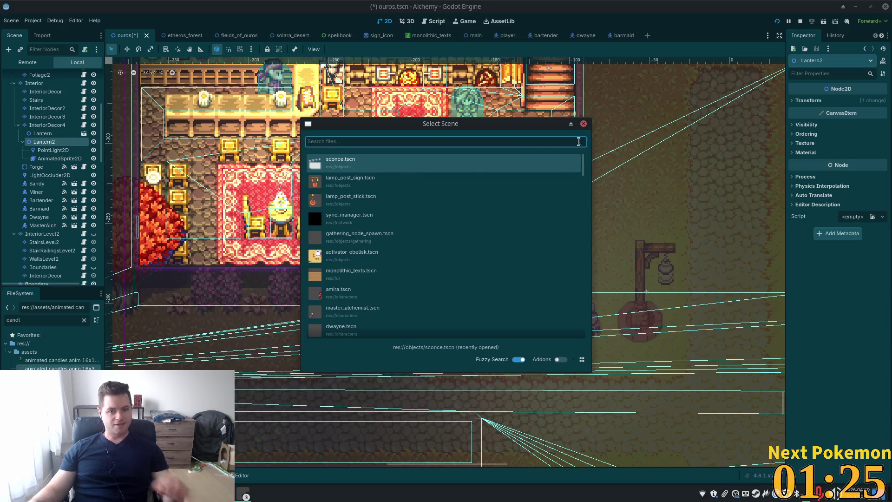
{"action": "left_click", "coordinate": [583, 123]}
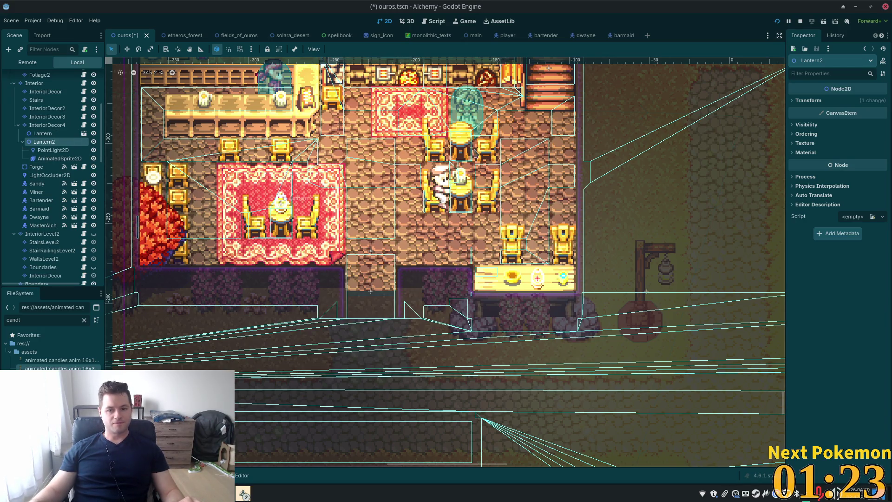
{"action": "left_click", "coordinate": [815, 103]}
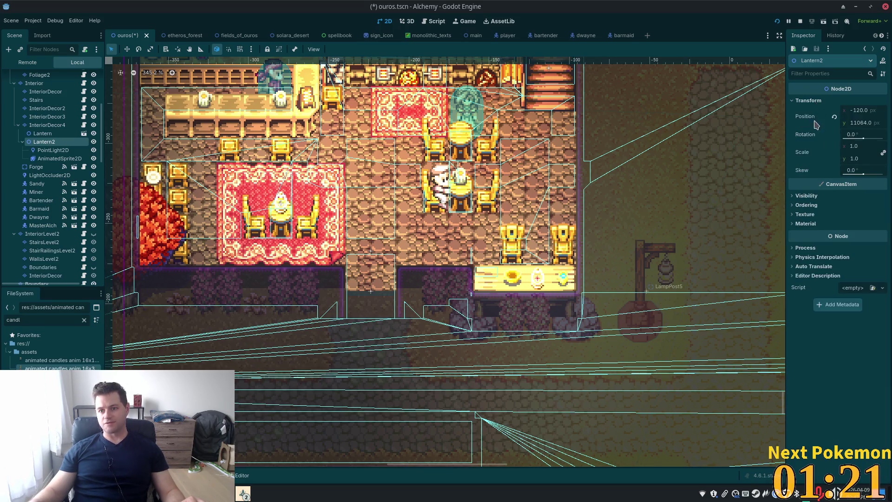
Copy Lantern2's Position value, then delete Lantern2 and its children from InteriorDecor4
{"action": "right_click", "coordinate": [819, 117]}
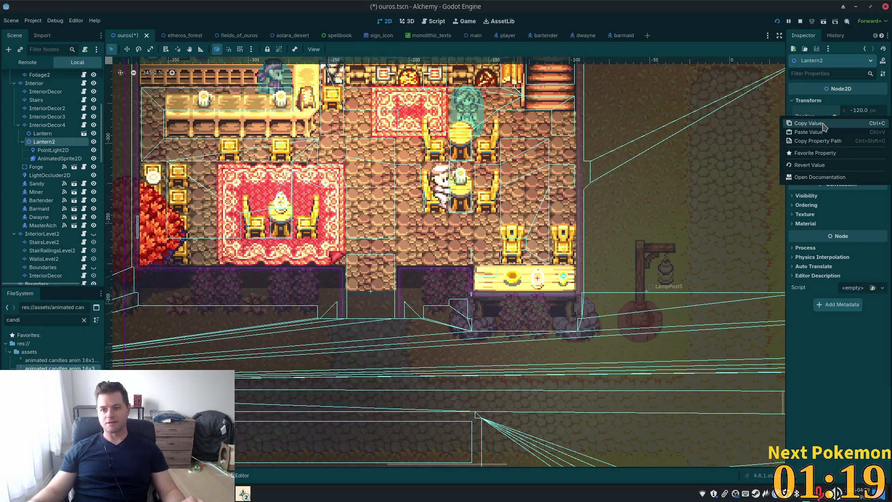
{"action": "left_click", "coordinate": [823, 124]}
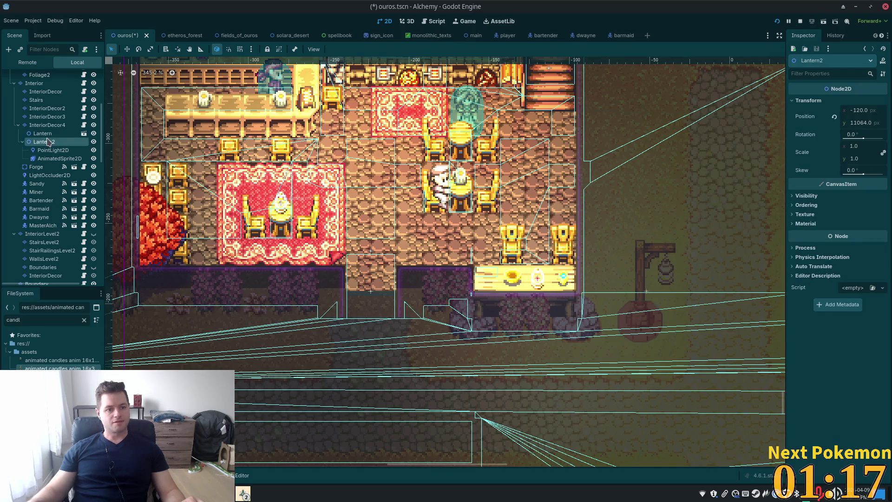
{"action": "key", "text": "Delete"}
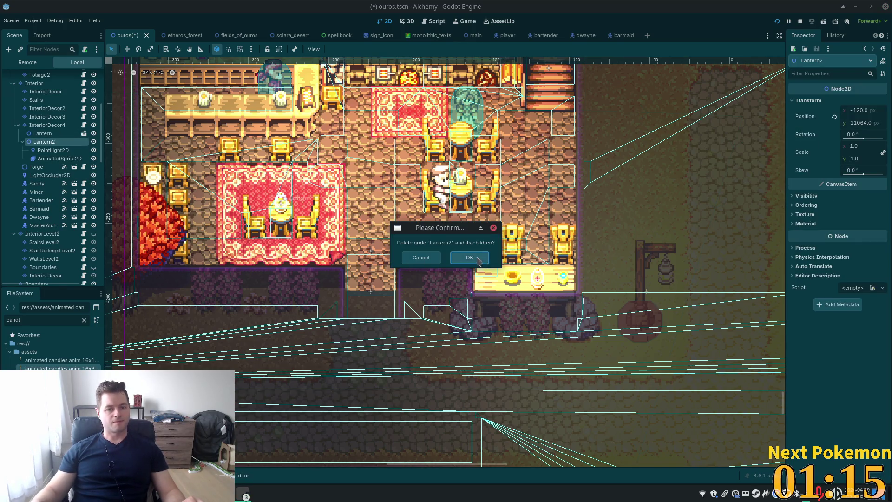
{"action": "left_click", "coordinate": [469, 257]}
{"action": "left_click", "coordinate": [47, 124]}
{"action": "right_click", "coordinate": [60, 125]}
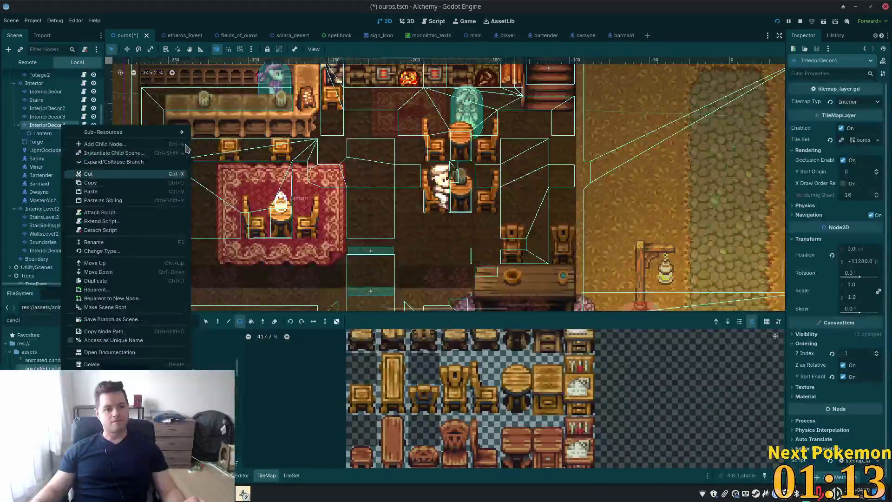
Instantiate lantern.tscn under InteriorDecor4, paste position -120, 11064, and save the ouros scene
{"action": "left_click", "coordinate": [146, 151]}
{"action": "type", "text": "lannter"}
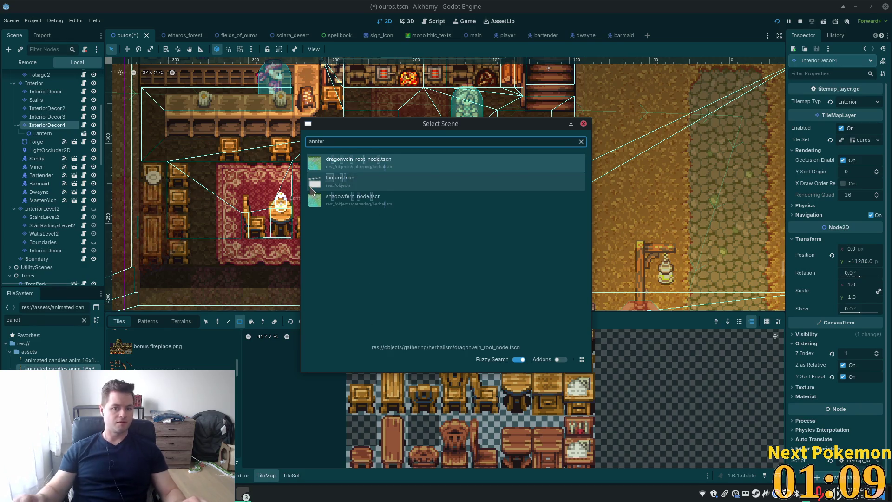
{"action": "key", "text": "BackSpace"}
{"action": "key", "text": "BackSpace"}
{"action": "key", "text": "BackSpace"}
{"action": "type", "text": "ter"}
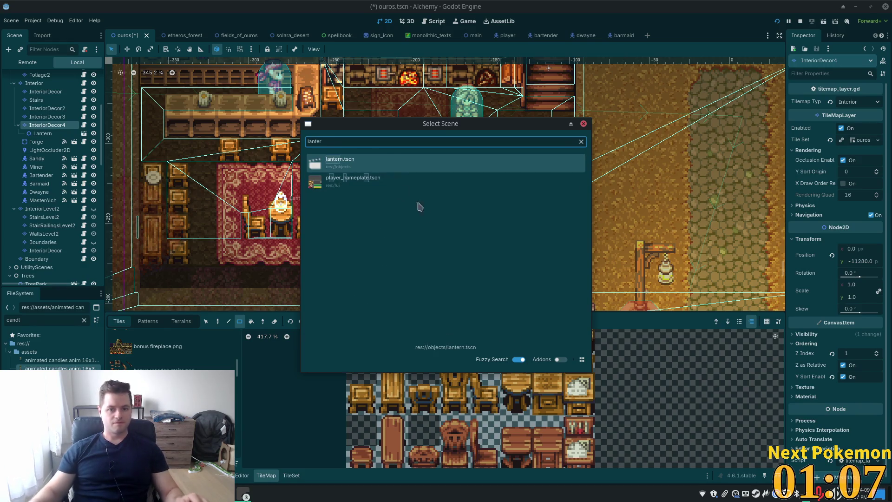
{"action": "double_click", "coordinate": [372, 160]}
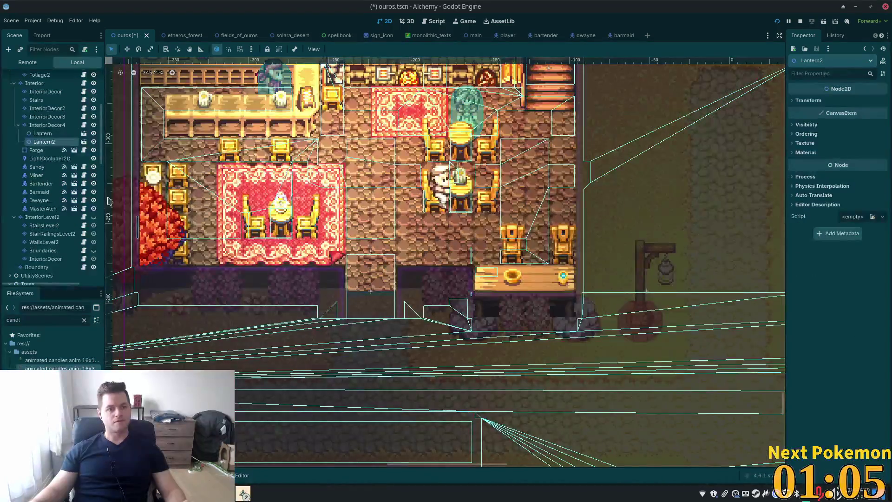
{"action": "left_click", "coordinate": [808, 100]}
{"action": "right_click", "coordinate": [802, 121]}
{"action": "left_click", "coordinate": [809, 139]}
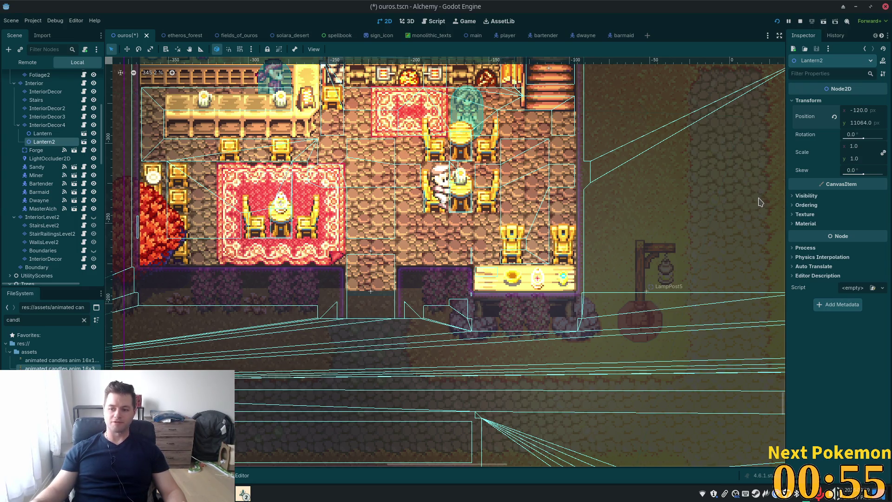
{"action": "key", "text": "ctrl+s"}
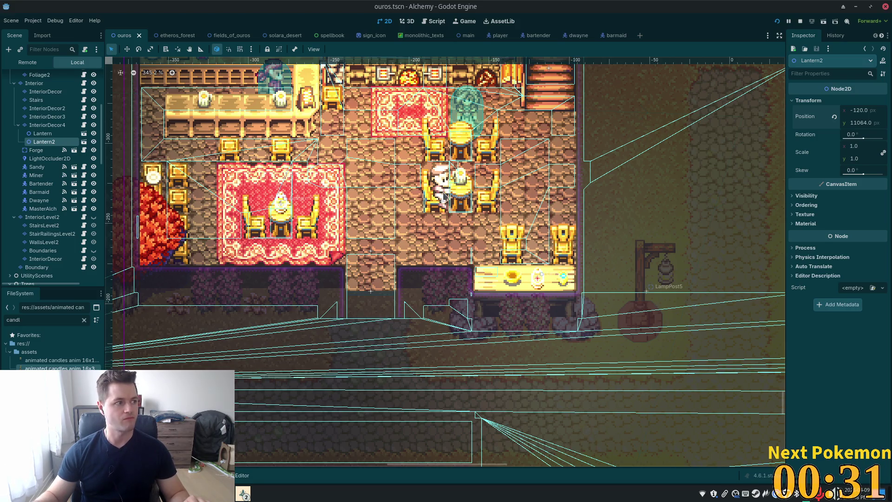
Collapse the InteriorDecor4 and Interior groups so InteriorLevel2 and the Trees nodes are visible
{"action": "scroll", "coordinate": [520, 222], "scroll_direction": "down", "scroll_amount": 2}
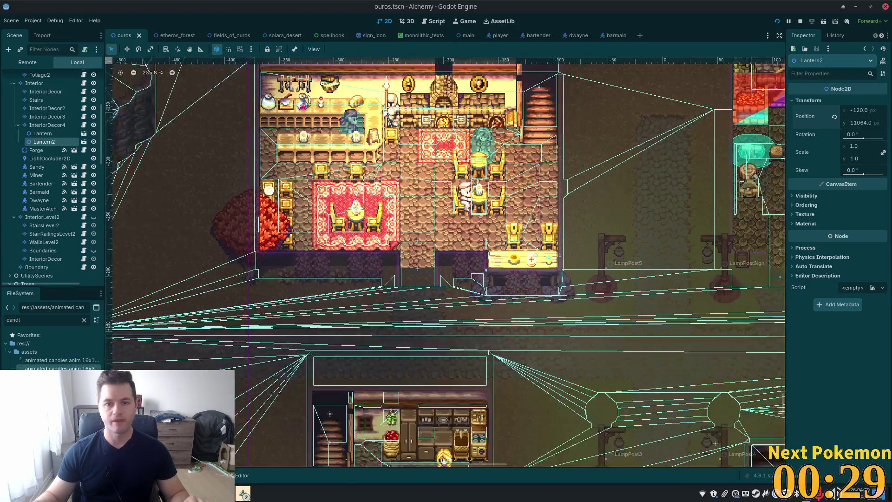
{"action": "scroll", "coordinate": [656, 208], "scroll_direction": "up", "scroll_amount": 3}
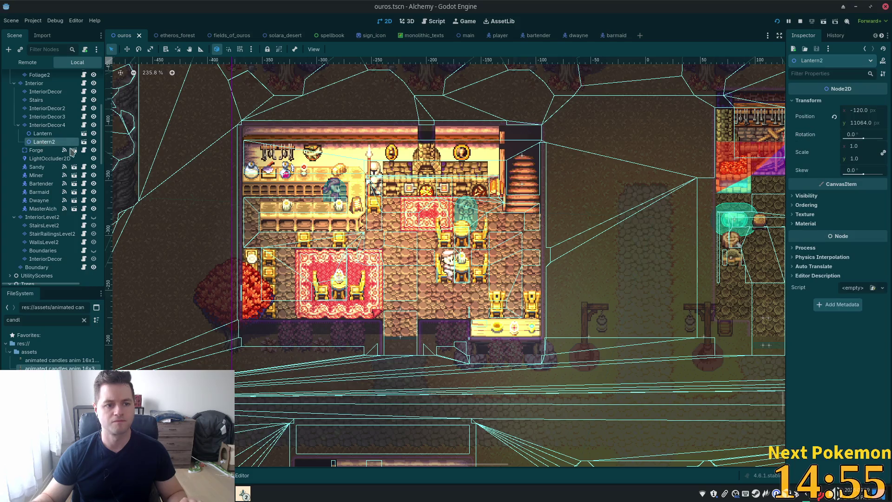
{"action": "left_click", "coordinate": [18, 125]}
{"action": "left_click", "coordinate": [14, 83]}
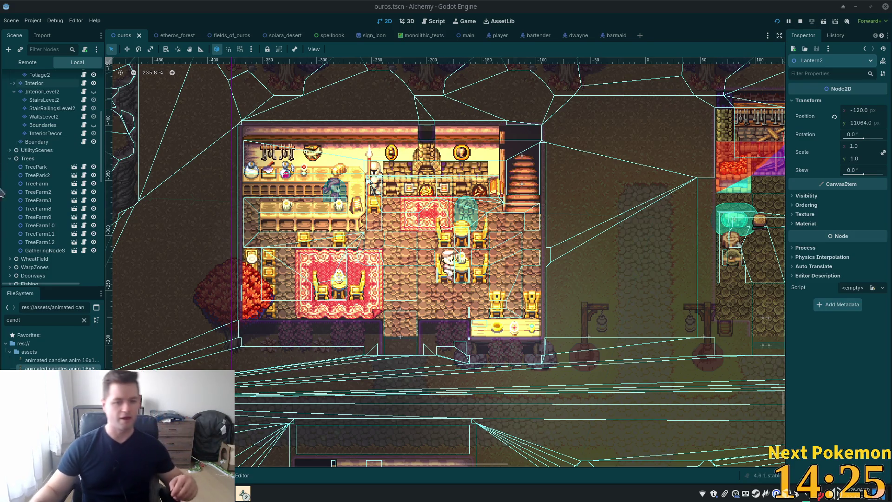
Hide the ground-floor Interior layer and show the upstairs InteriorLevel2 layer
{"action": "scroll", "coordinate": [72, 152], "scroll_direction": "up", "scroll_amount": 3}
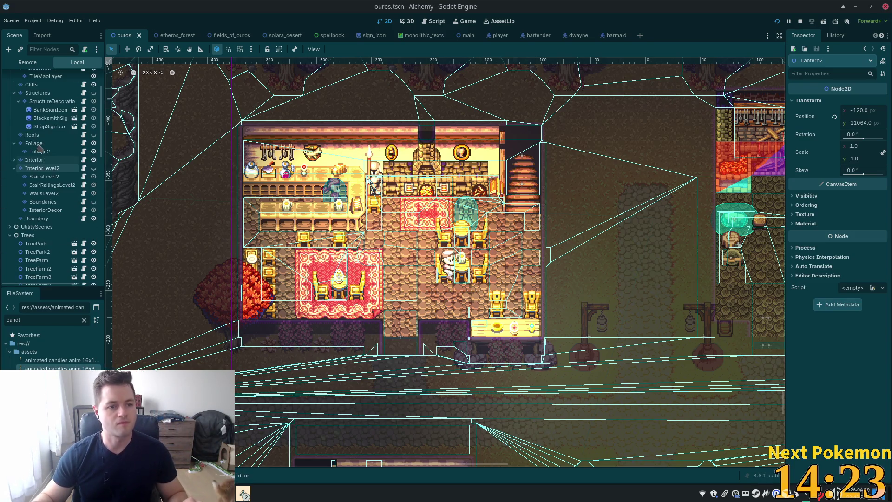
{"action": "left_click", "coordinate": [94, 160]}
{"action": "left_click", "coordinate": [93, 168]}
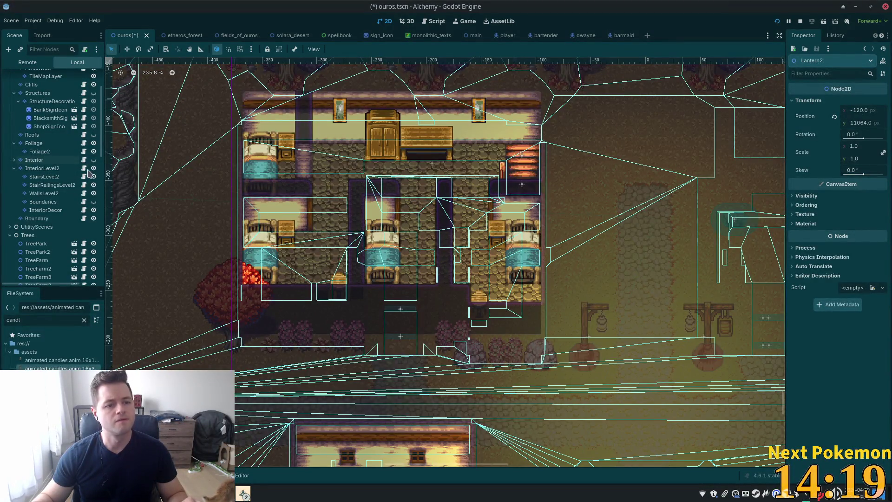
Paste the copied lantern as Lantern2 under the upstairs InteriorDecor node
{"action": "right_click", "coordinate": [288, 234]}
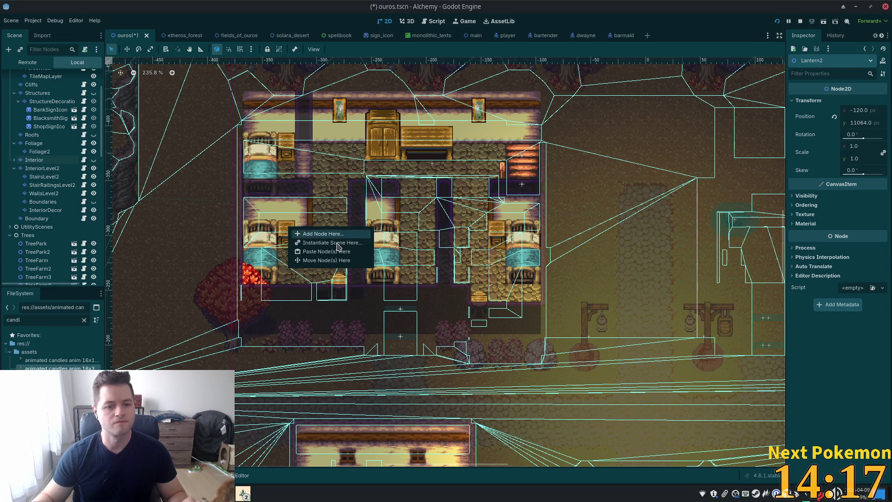
{"action": "left_click", "coordinate": [52, 172]}
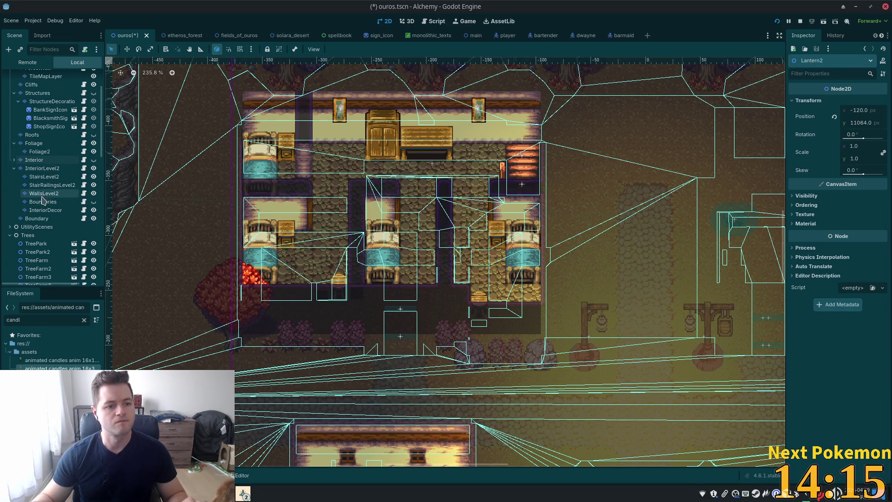
{"action": "left_click", "coordinate": [49, 211]}
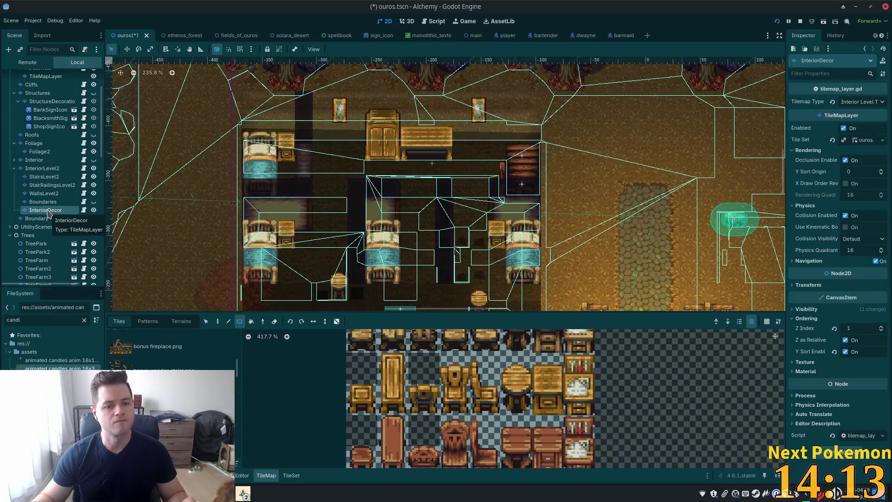
{"action": "right_click", "coordinate": [50, 212]}
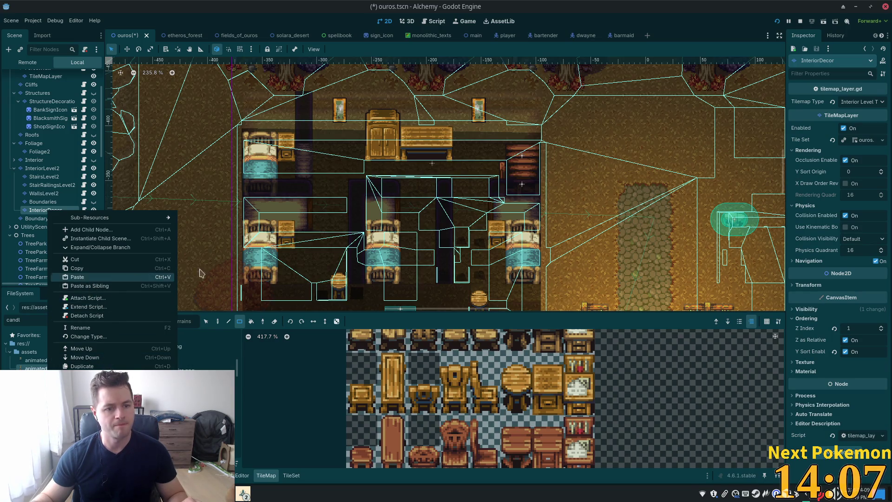
{"action": "left_click", "coordinate": [286, 230]}
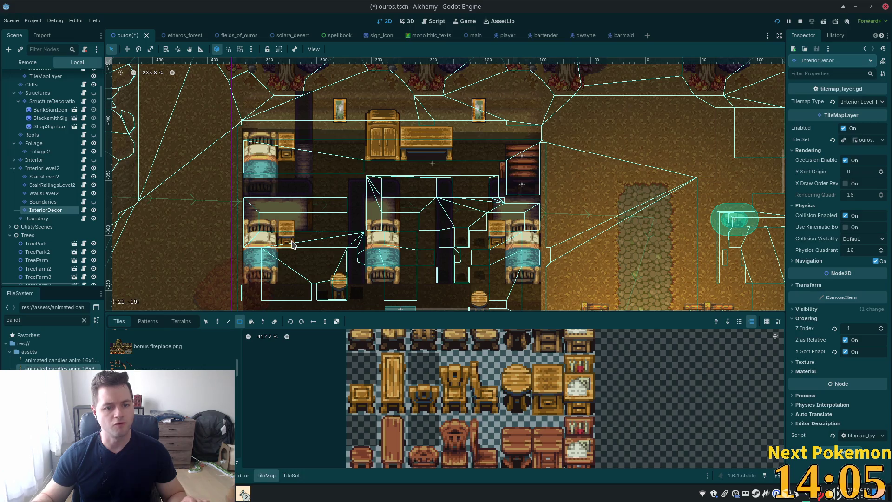
{"action": "right_click", "coordinate": [49, 214]}
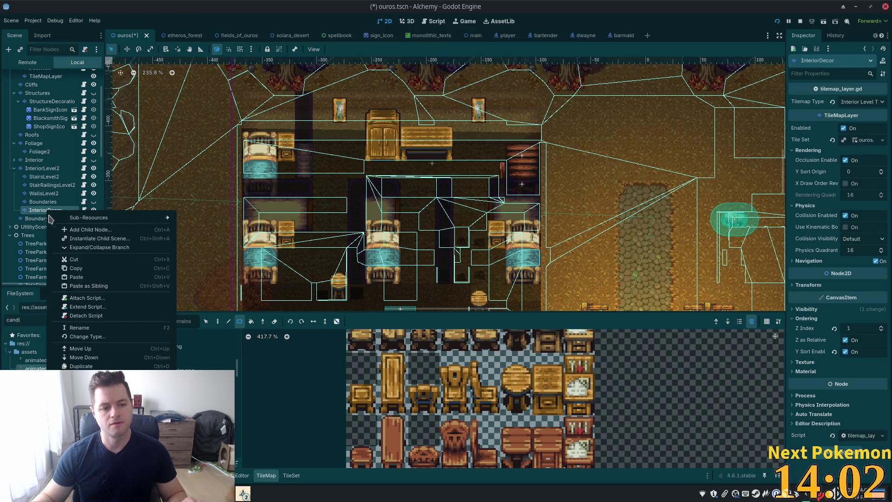
{"action": "left_click", "coordinate": [104, 277]}
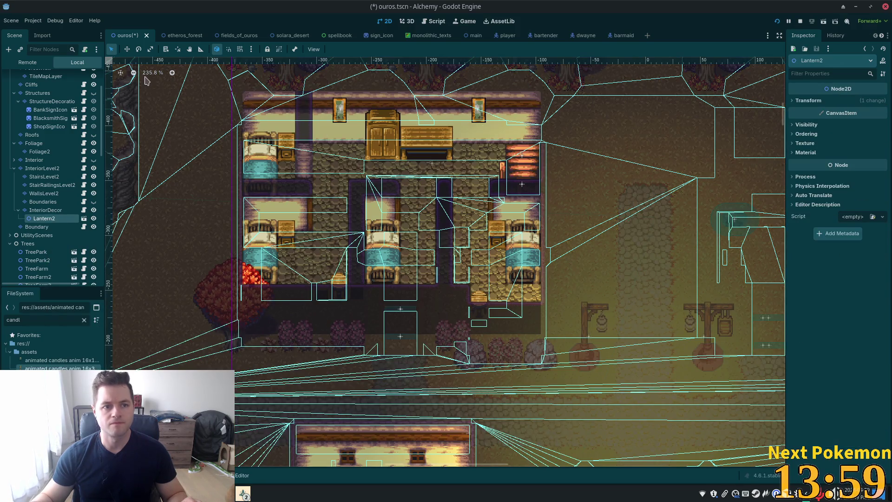
{"action": "left_click", "coordinate": [127, 49]}
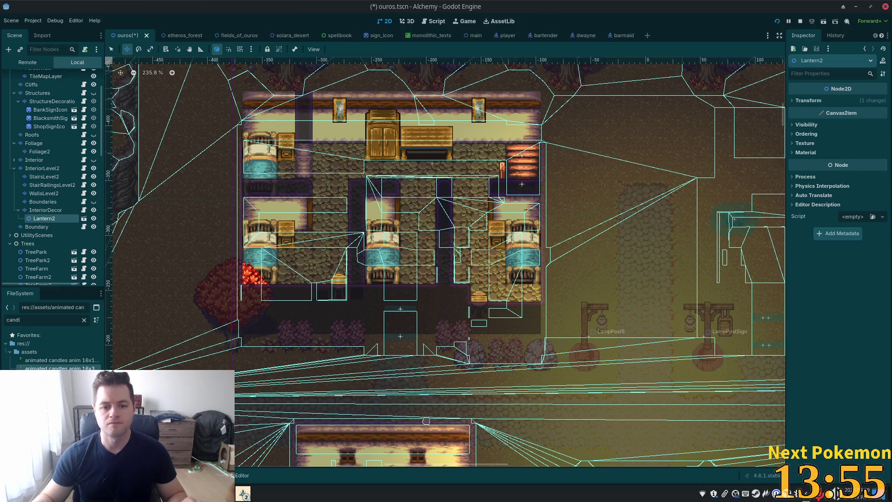
Delete the pasted Lantern2 node from under InteriorDecor
{"action": "scroll", "coordinate": [606, 289], "scroll_direction": "down", "scroll_amount": 10}
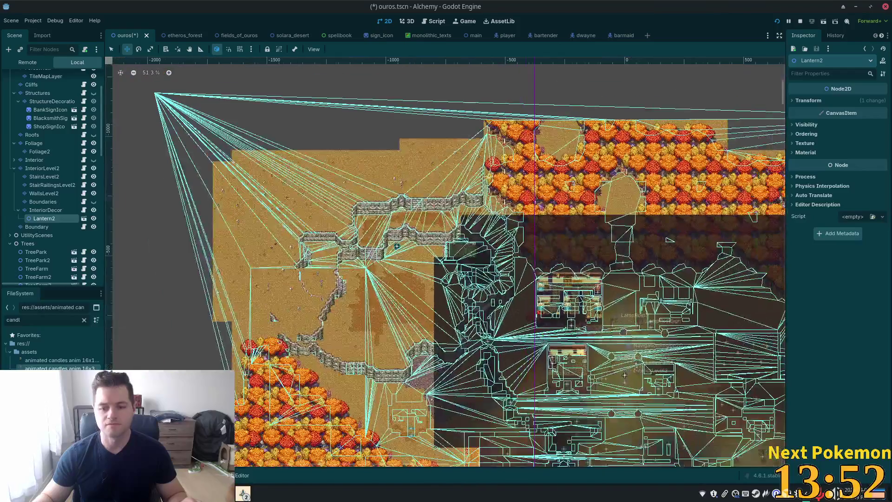
{"action": "mouse_move", "coordinate": [625, 375]}
{"action": "left_mouse_down"}
{"action": "mouse_move", "coordinate": [567, 307]}
{"action": "mouse_move", "coordinate": [504, 271]}
{"action": "left_mouse_up"}
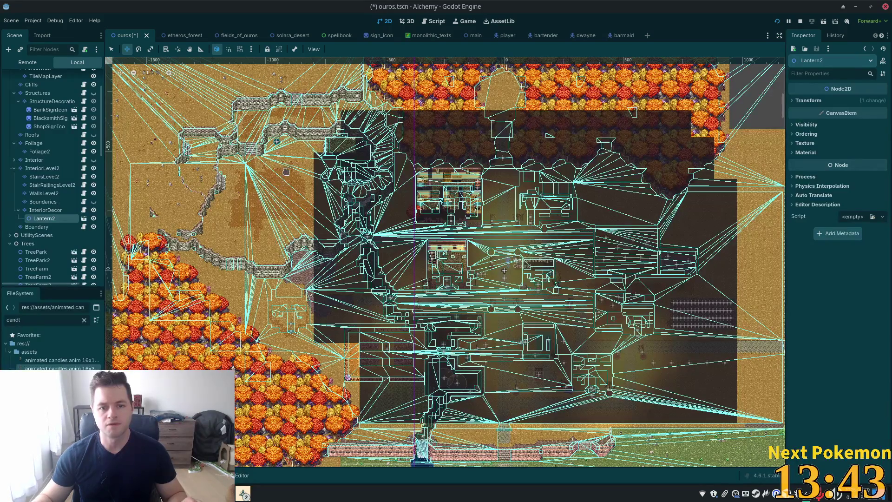
{"action": "left_click", "coordinate": [55, 212]}
{"action": "left_click", "coordinate": [46, 218]}
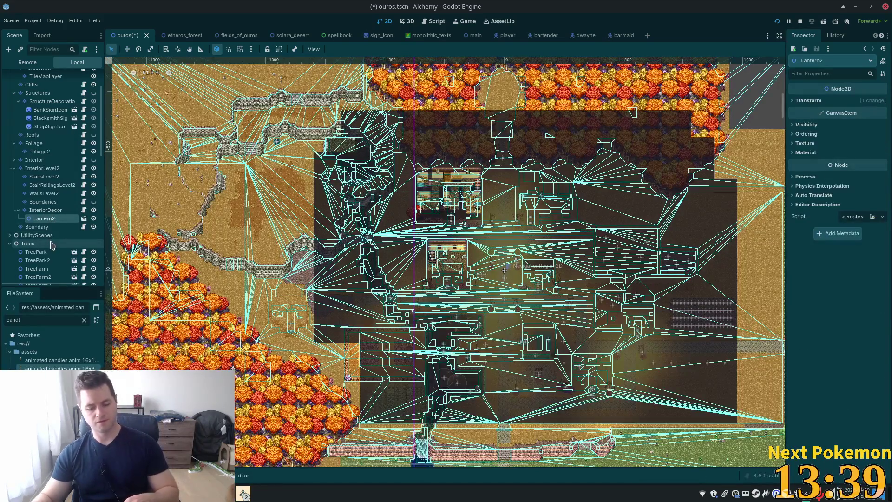
{"action": "key", "text": "Delete"}
{"action": "key", "text": "Return"}
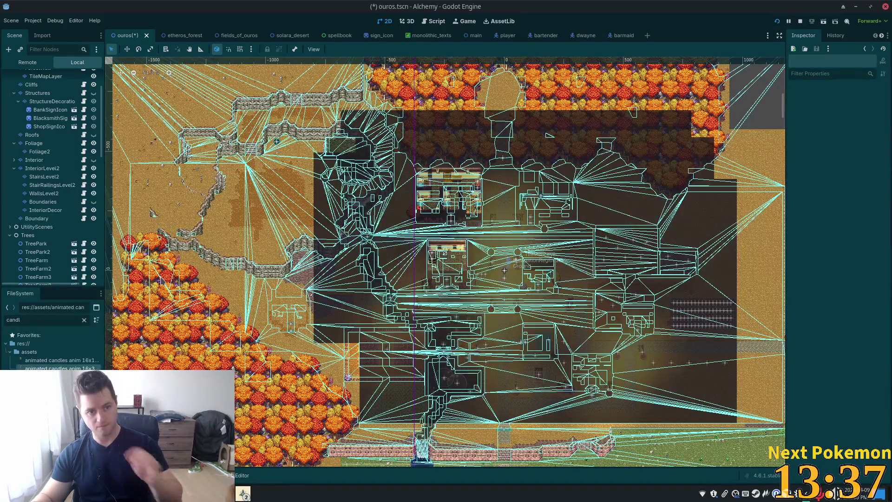
Zoom into the upstairs bedrooms with InteriorDecor selected, then select the root Ouros node
{"action": "left_click", "coordinate": [45, 210]}
{"action": "scroll", "coordinate": [324, 239], "scroll_direction": "up", "scroll_amount": 5}
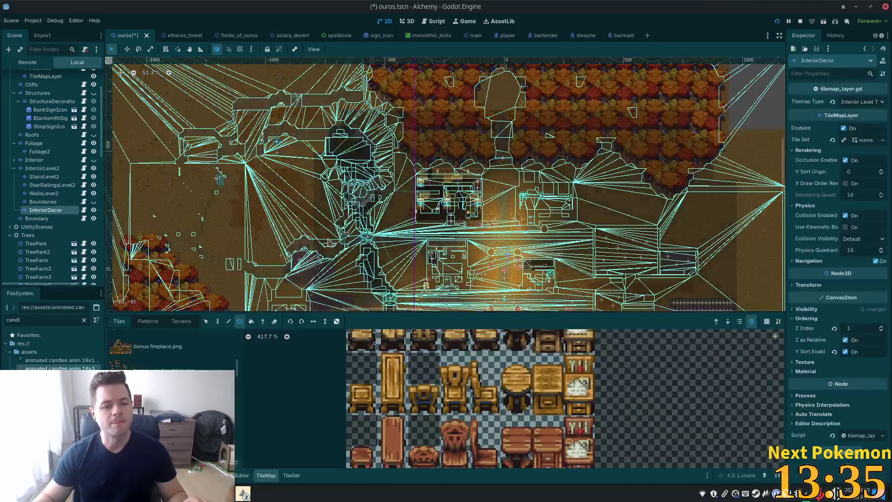
{"action": "scroll", "coordinate": [324, 239], "scroll_direction": "up", "scroll_amount": 7}
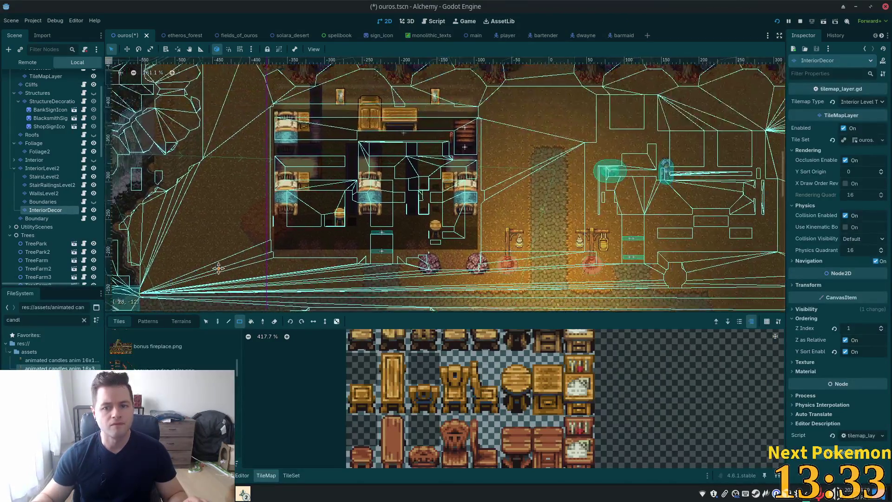
{"action": "scroll", "coordinate": [333, 203], "scroll_direction": "up", "scroll_amount": 8}
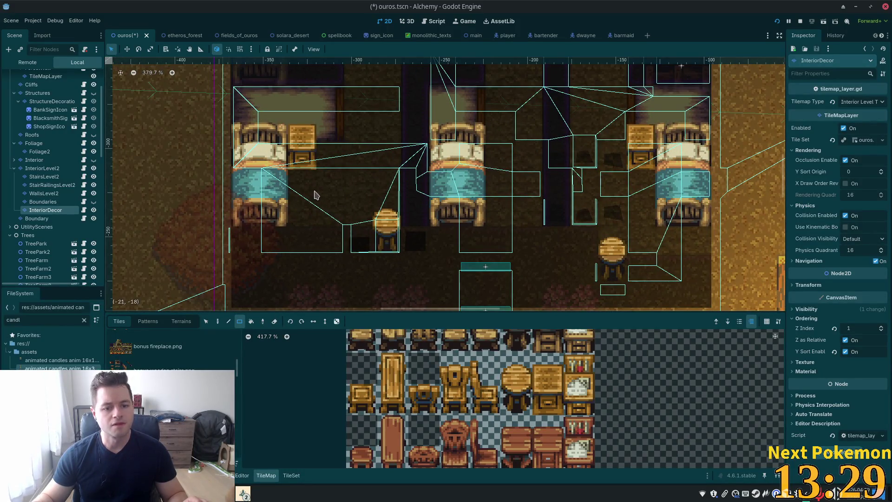
{"action": "key", "text": "s"}
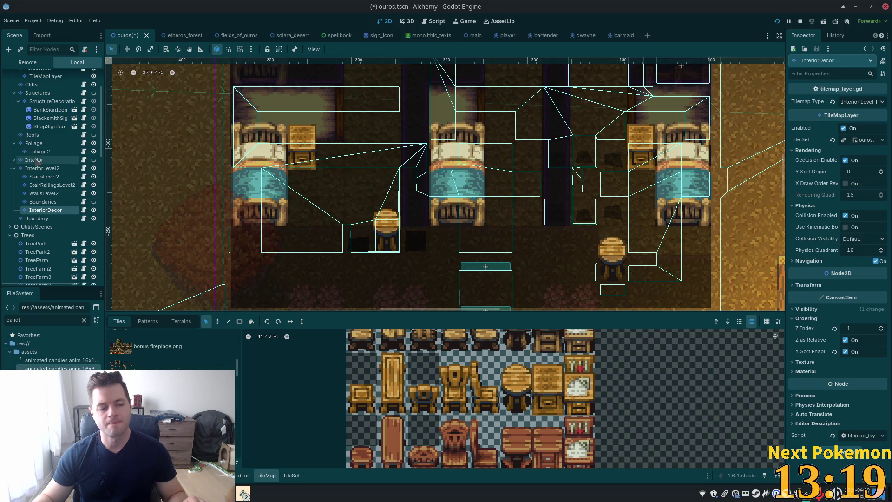
{"action": "scroll", "coordinate": [56, 140], "scroll_direction": "up", "scroll_amount": 5}
{"action": "left_click", "coordinate": [24, 77]}
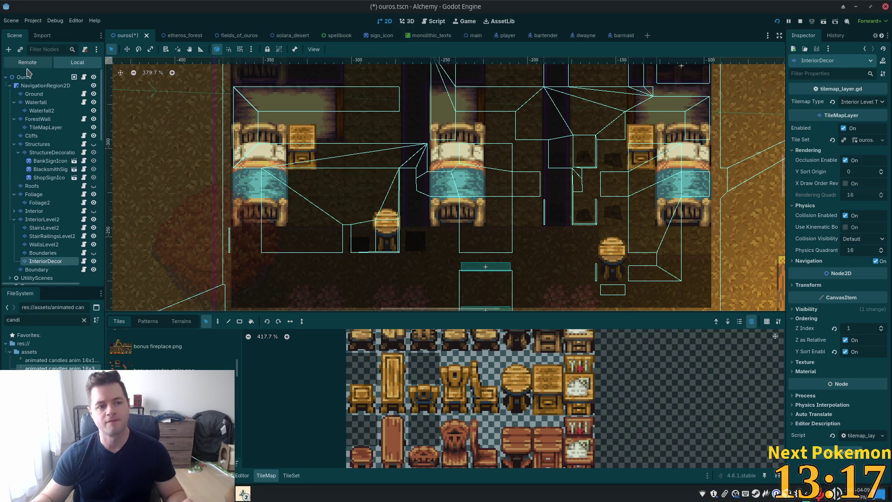
Paste Lantern2 beside the first upstairs bed and nest it under InteriorDecor
{"action": "right_click", "coordinate": [312, 176]}
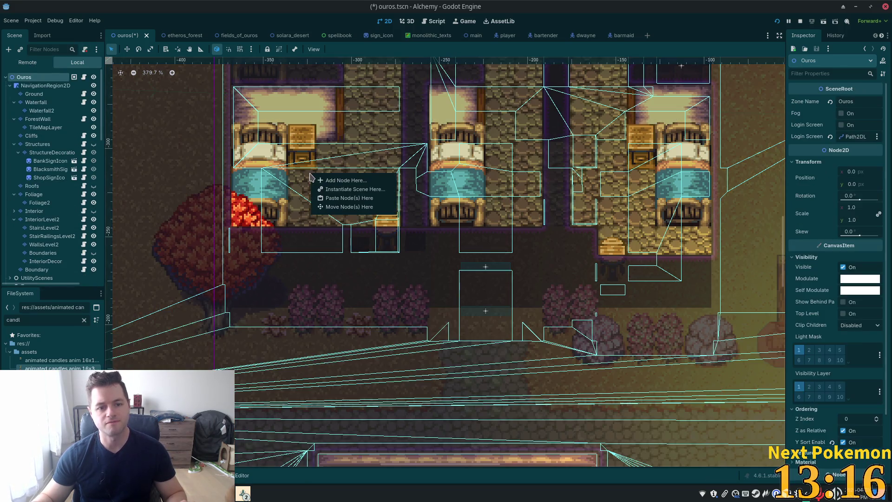
{"action": "right_click", "coordinate": [301, 135]}
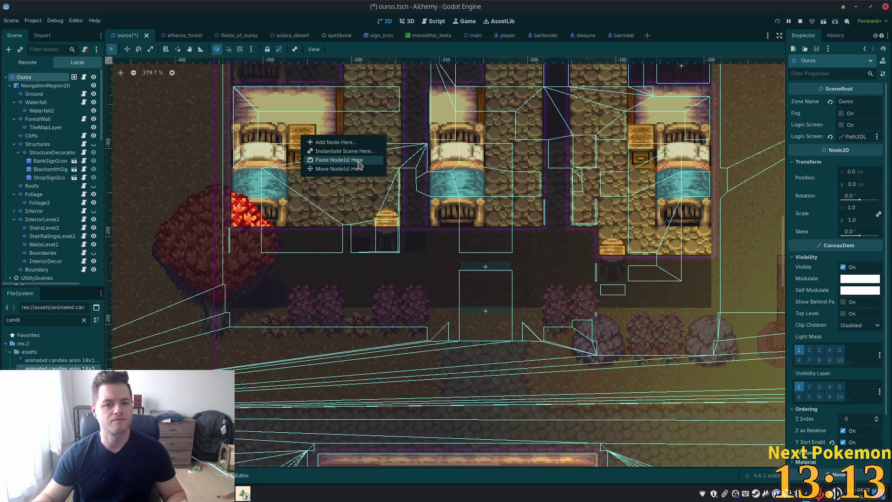
{"action": "left_click", "coordinate": [359, 161]}
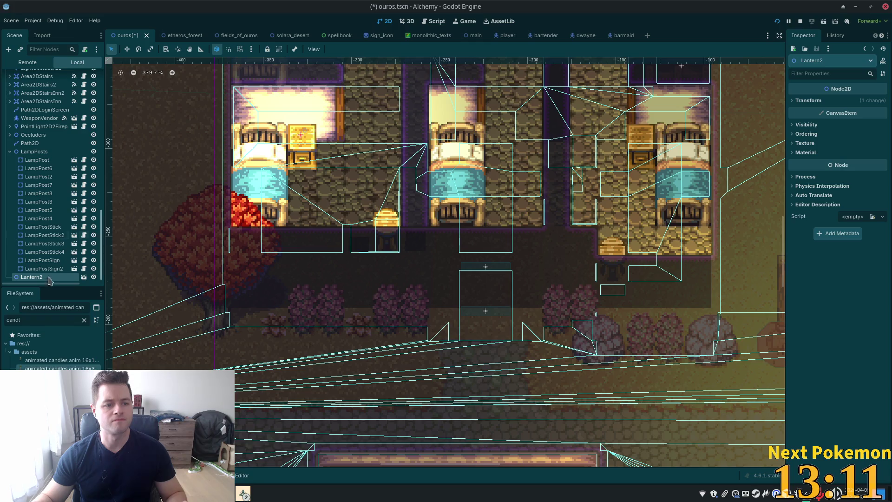
{"action": "mouse_move", "coordinate": [40, 278]}
{"action": "left_mouse_down"}
{"action": "mouse_move", "coordinate": [76, 54]}
{"action": "mouse_move", "coordinate": [70, 199]}
{"action": "left_mouse_up"}
{"action": "left_click_drag", "start_coordinate": [48, 149], "coordinate": [52, 152]}
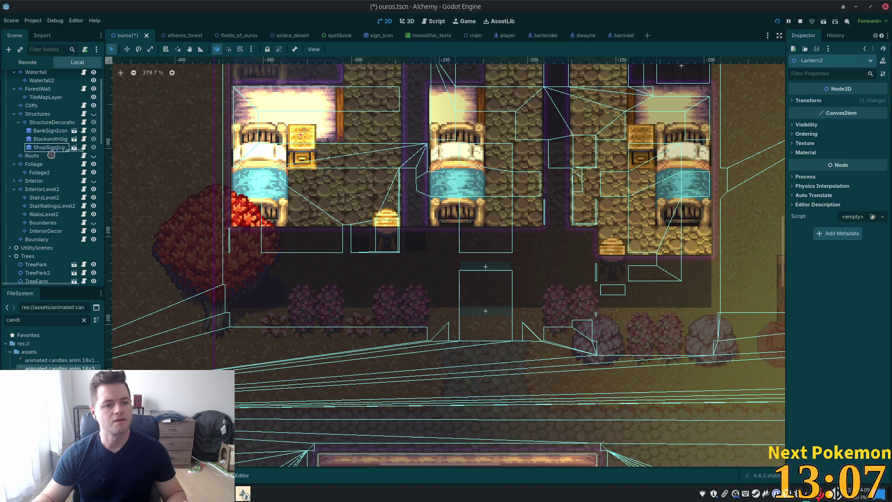
{"action": "left_click_drag", "start_coordinate": [54, 234], "coordinate": [50, 231]}
Save the Ouros scene and run the game to test the lanterns
{"action": "scroll", "coordinate": [329, 112], "scroll_direction": "up", "scroll_amount": 3}
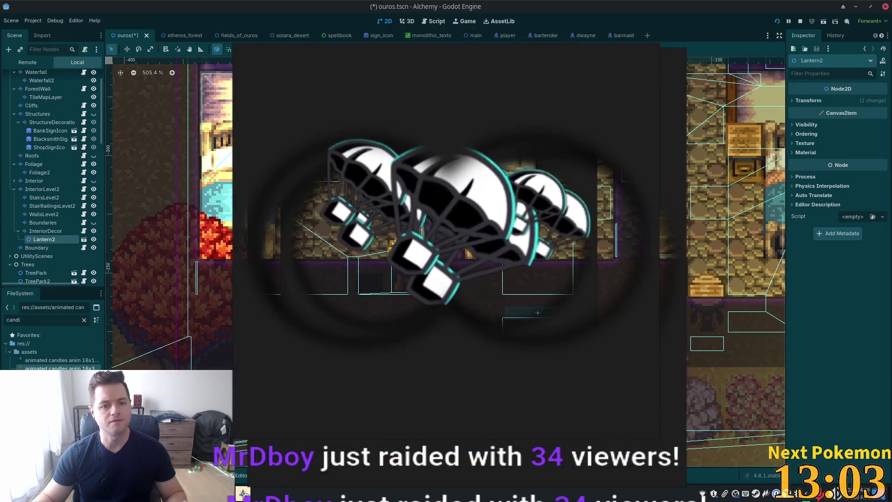
{"action": "scroll", "coordinate": [279, 70], "scroll_direction": "up", "scroll_amount": 4}
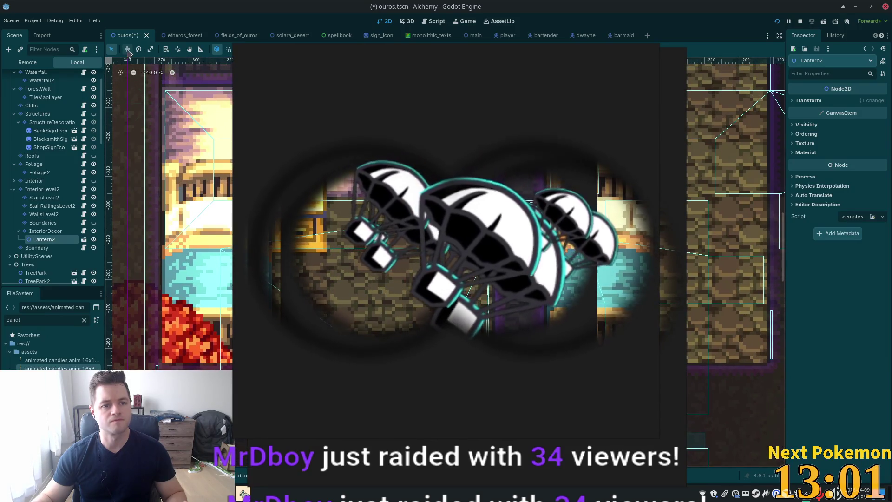
{"action": "left_click", "coordinate": [127, 49]}
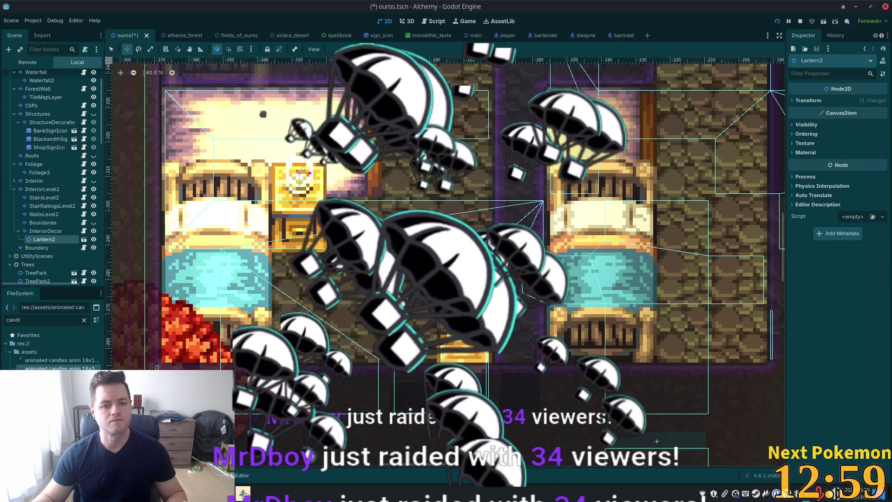
{"action": "key", "text": "ctrl+s"}
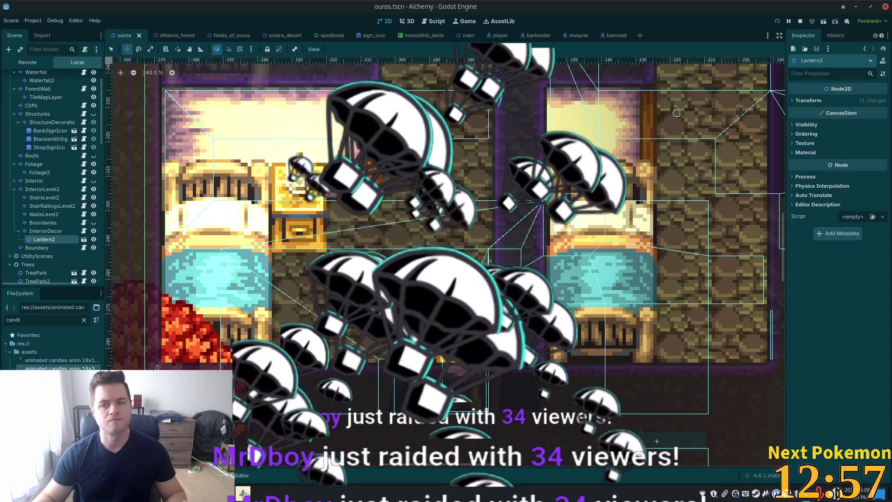
{"action": "key", "text": "F5"}
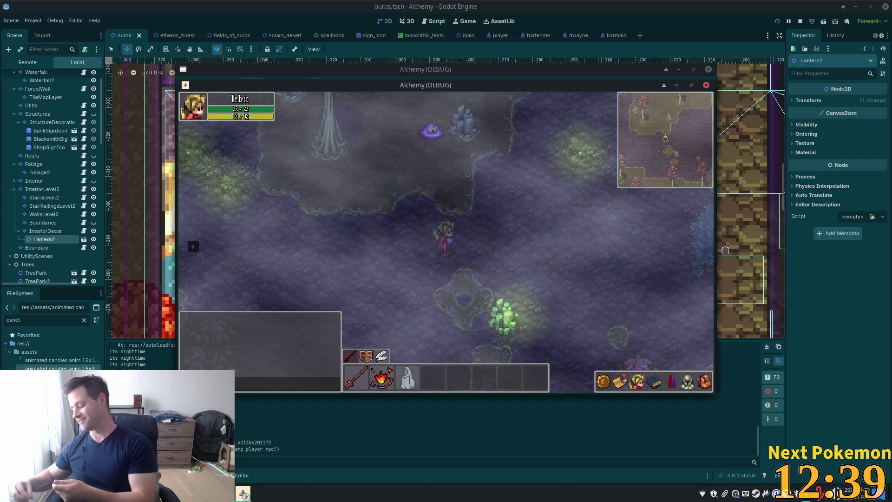
Raise the system volume while the Alchemy (DEBUG) run shows Indigo Bog
{"action": "key", "text": "XF86AudioRaiseVolume"}
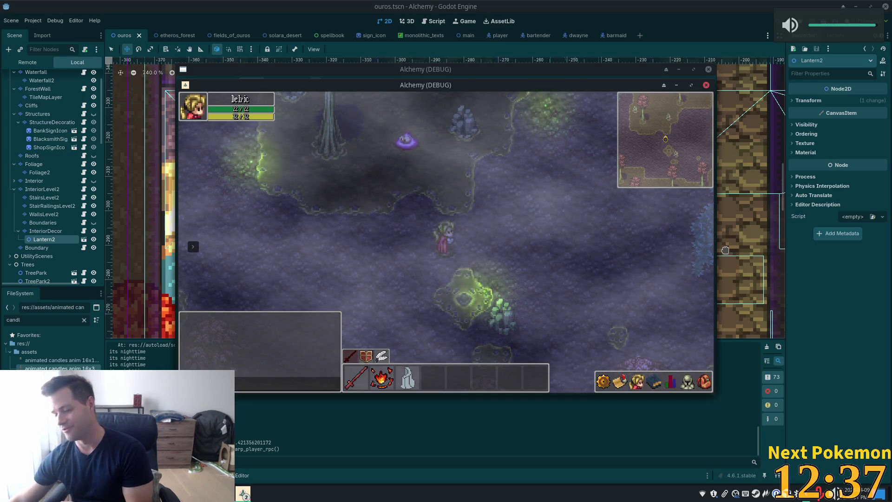
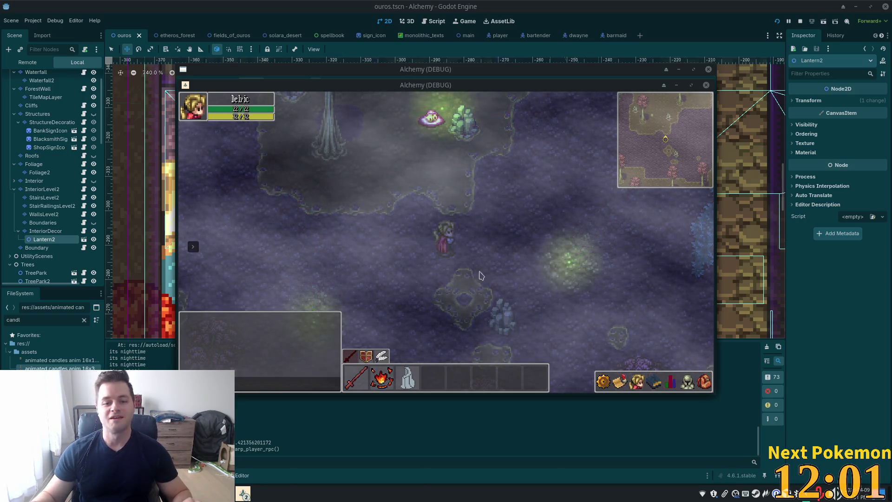
Hide the InteriorLevel2 layer in the Ouros scene, save, and start a second Alchemy debug instance
{"action": "key", "text": "d"}
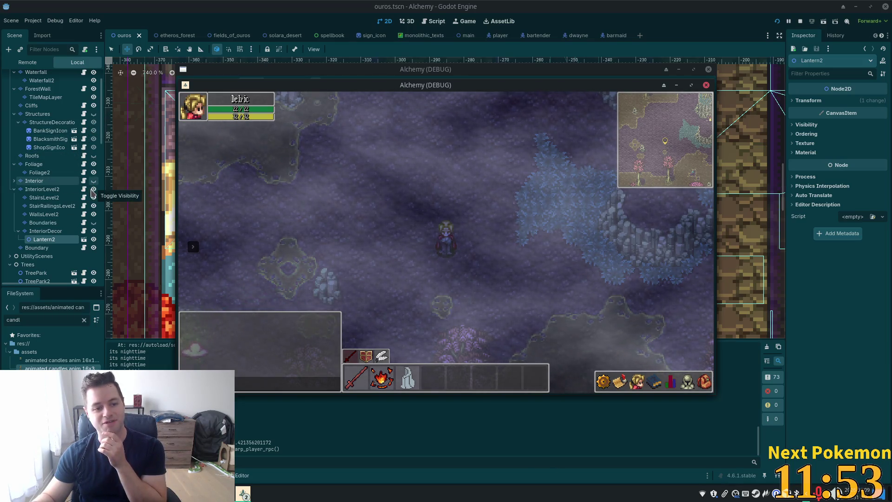
{"action": "left_click", "coordinate": [93, 189]}
{"action": "key", "text": "F5"}
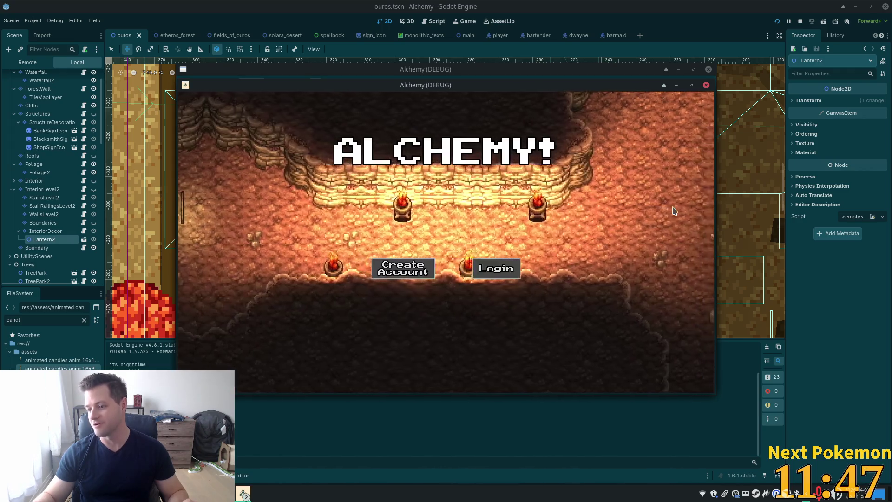
{"action": "mouse_move", "coordinate": [596, 90]}
{"action": "left_mouse_down"}
{"action": "mouse_move", "coordinate": [437, 162]}
{"action": "mouse_move", "coordinate": [428, 137]}
{"action": "left_mouse_up"}
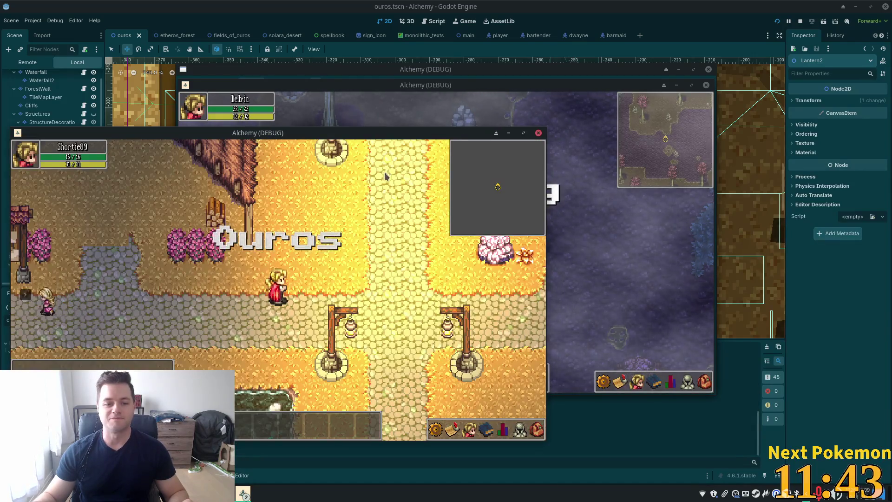
Turn the Roofs layer's visibility back on and run the Alchemy project again
{"action": "left_click", "coordinate": [386, 3]}
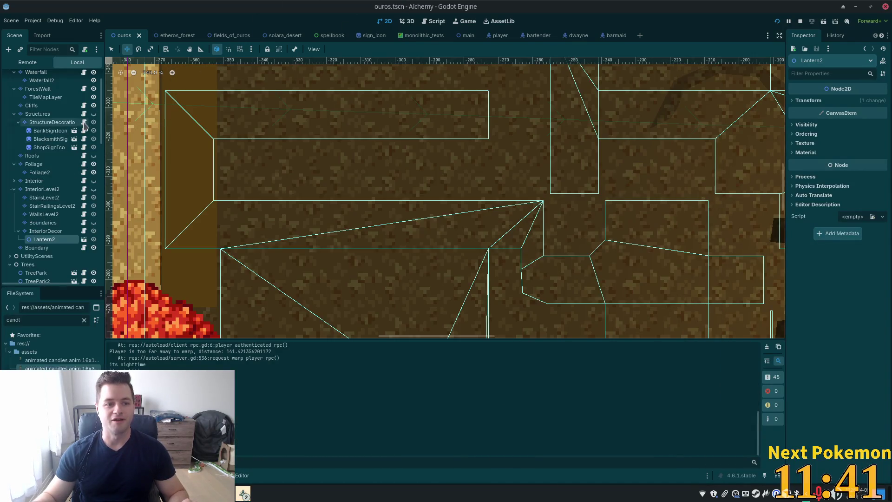
{"action": "scroll", "coordinate": [85, 124], "scroll_direction": "up", "scroll_amount": 2}
{"action": "left_click", "coordinate": [93, 187]}
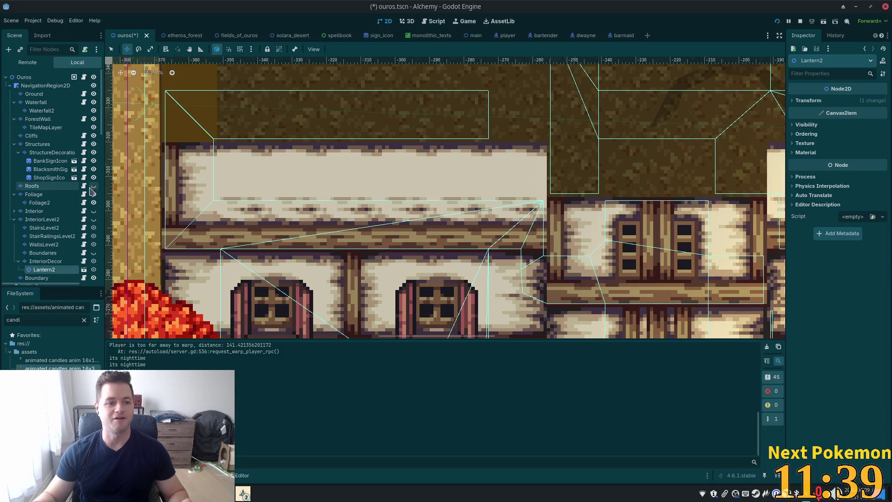
{"action": "left_click", "coordinate": [93, 187]}
{"action": "left_click", "coordinate": [775, 21]}
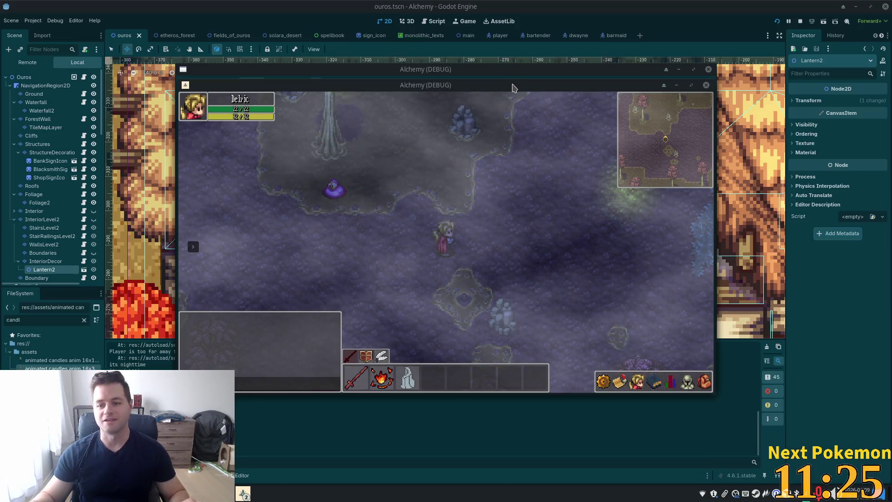
Walk the character left to the stone bridge, back through town, and up into the inn
{"action": "left_click_drag", "start_coordinate": [508, 88], "coordinate": [317, 122]}
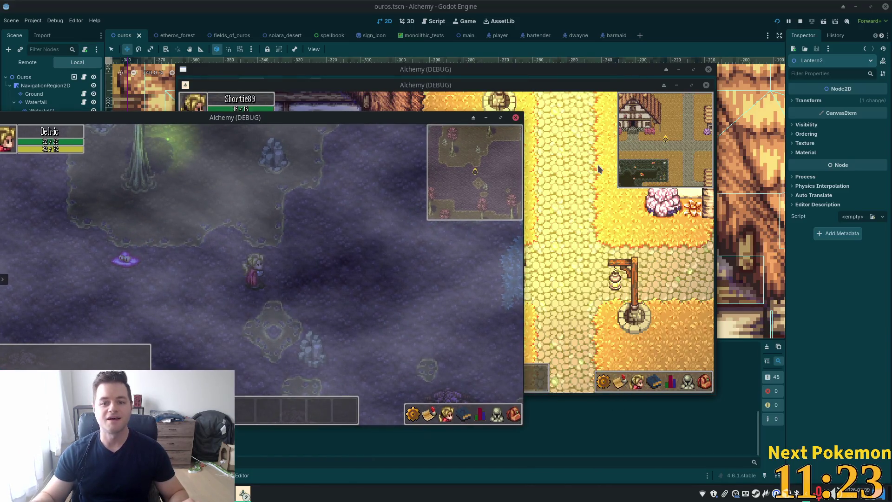
{"action": "left_click", "coordinate": [519, 189]}
{"action": "key", "text": "Left"}
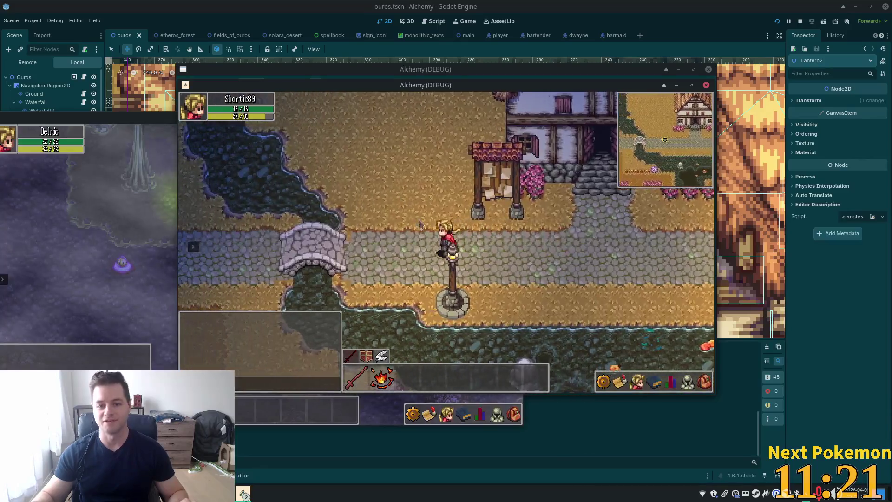
{"action": "key", "text": "Left"}
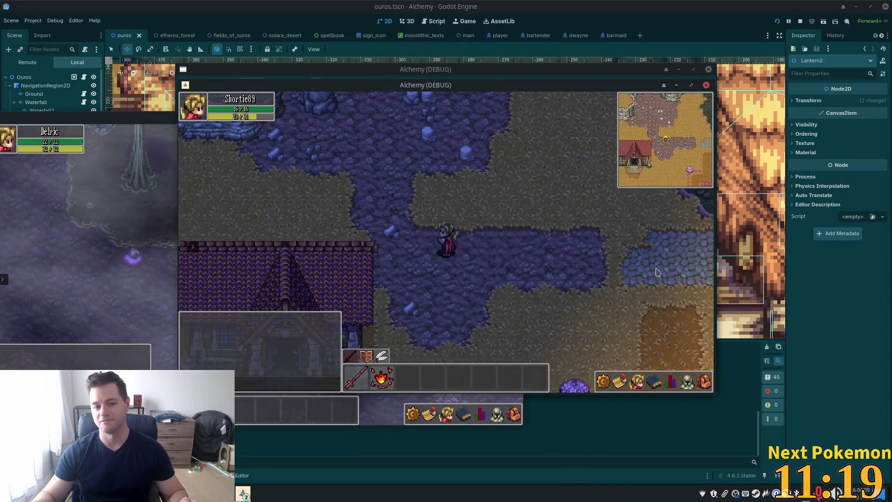
{"action": "key", "text": "Right"}
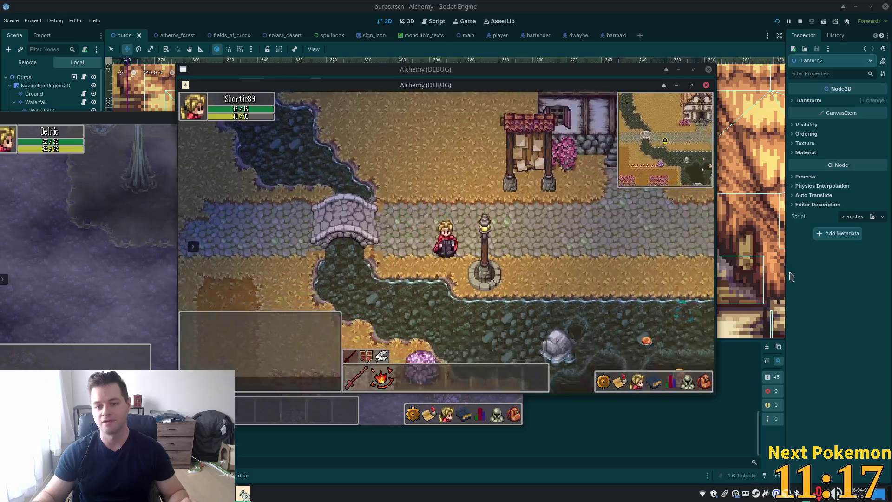
{"action": "key", "text": "Right"}
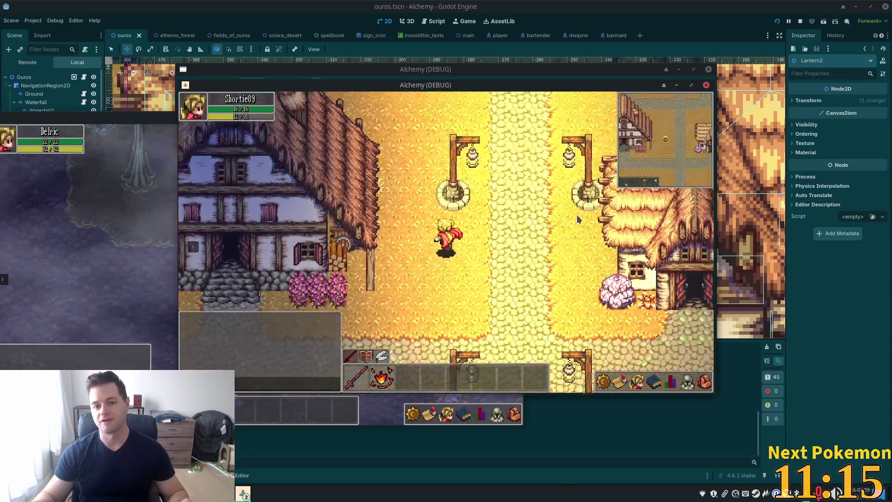
{"action": "key", "text": "Up"}
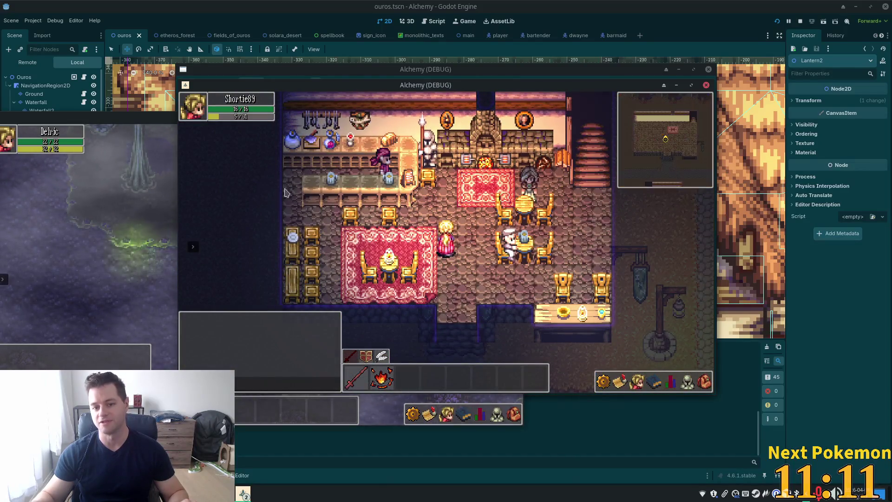
Walk through the tavern, up the stairs, and around the lower-left bedroom
{"action": "key", "text": "Right"}
{"action": "key", "text": "Down"}
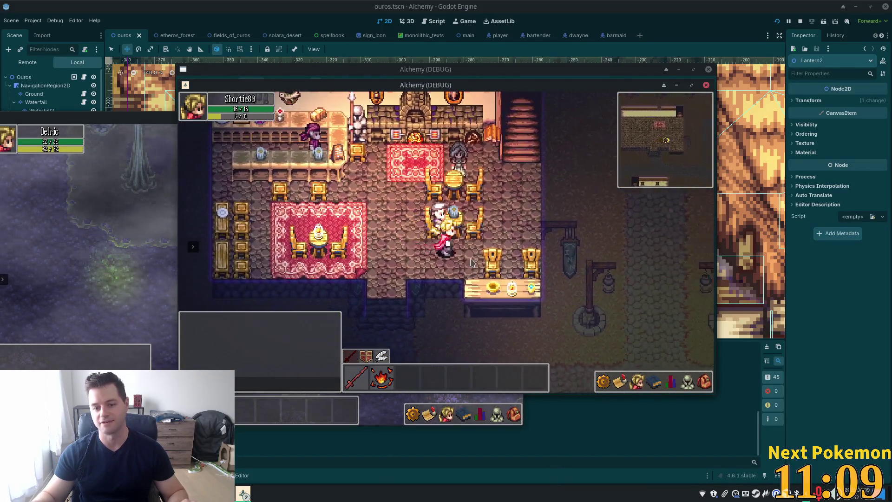
{"action": "key", "text": "Up"}
{"action": "key", "text": "Left"}
{"action": "key", "text": "Down"}
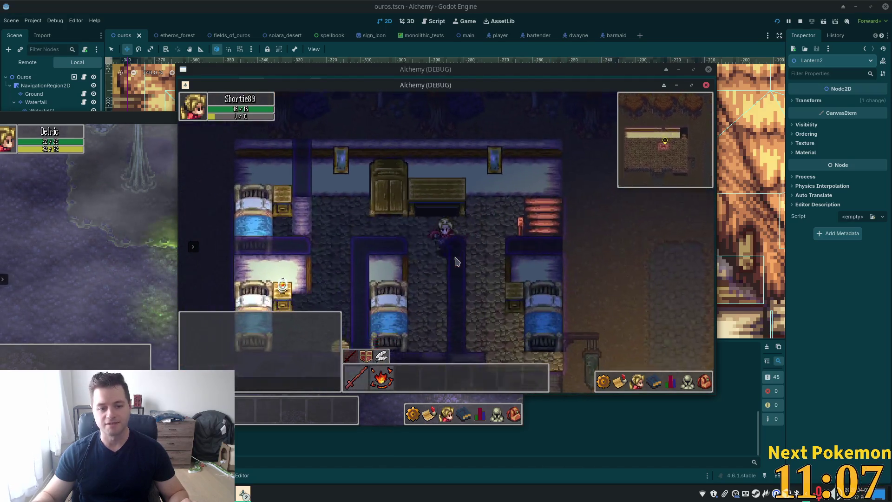
{"action": "key", "text": "Up"}
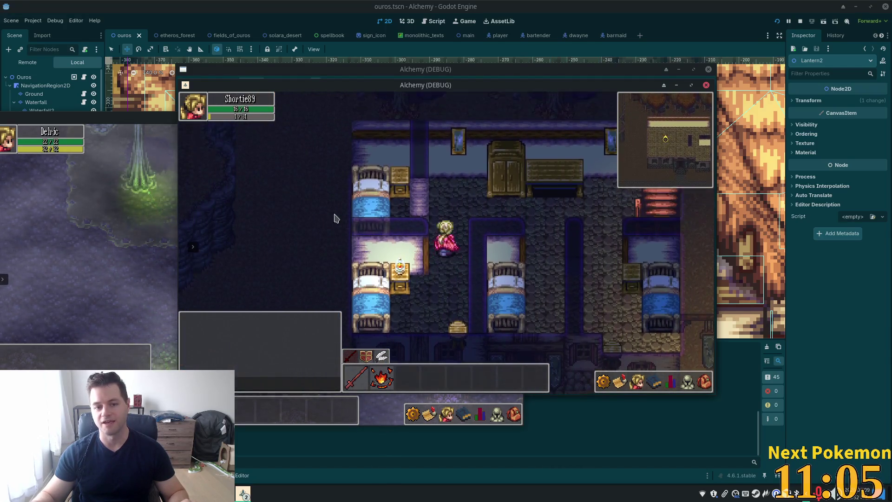
{"action": "key", "text": "Right"}
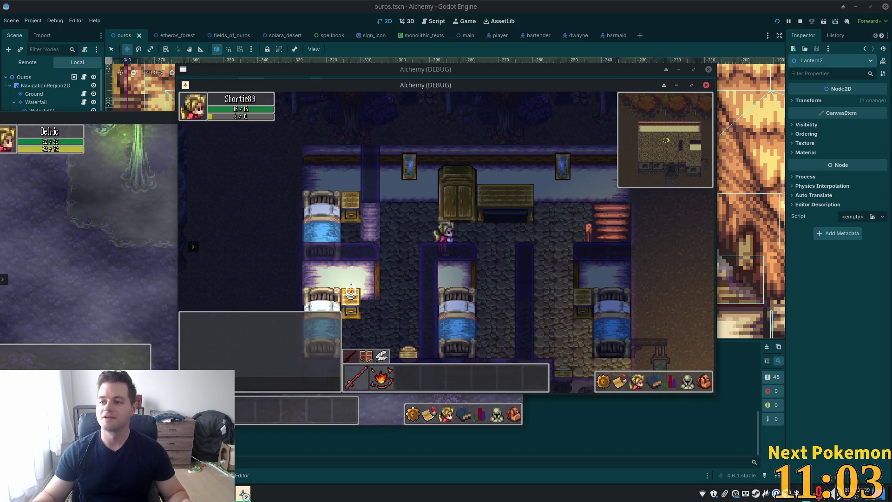
{"action": "key", "text": "Right"}
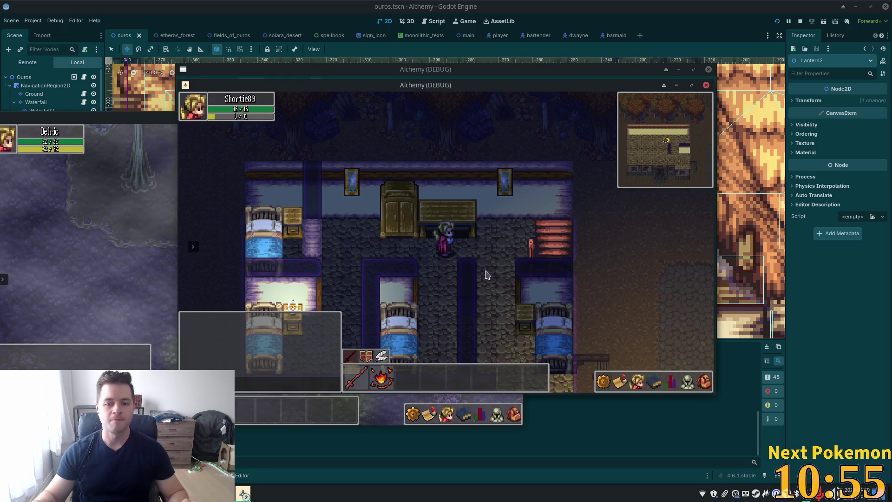
{"action": "key", "text": "d"}
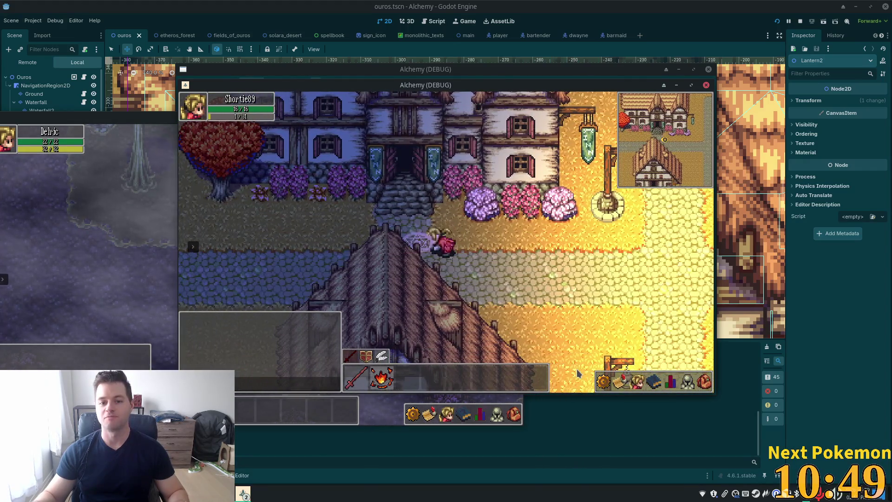
Walk out to the cow farm, attack a cow, and check skills, stats and inventory
{"action": "key", "text": "d"}
{"action": "key", "text": "s"}
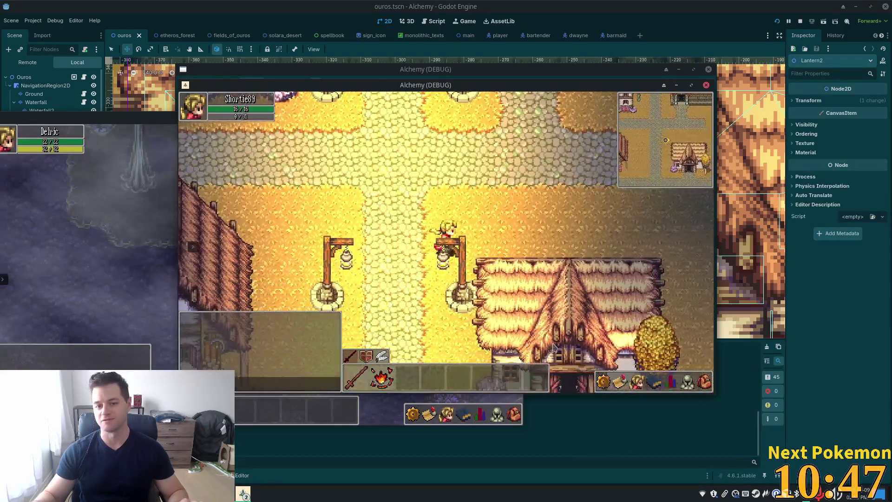
{"action": "left_click", "coordinate": [661, 382]}
{"action": "left_click", "coordinate": [670, 382]}
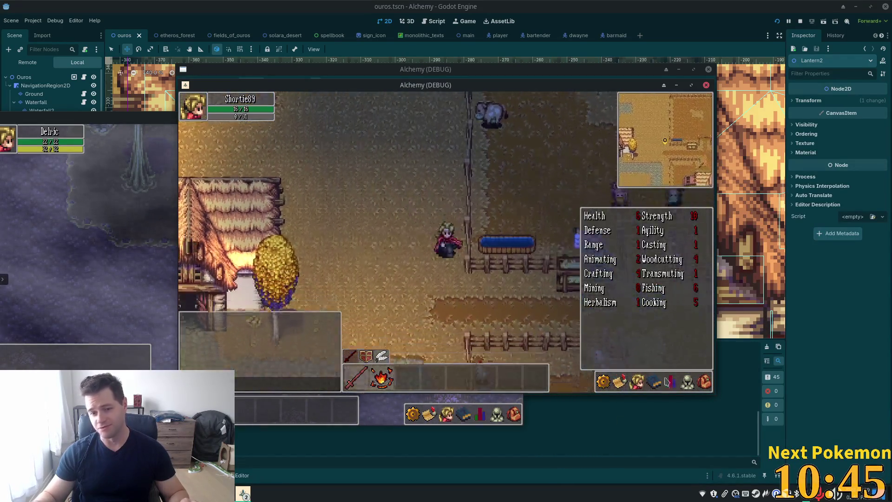
{"action": "left_click", "coordinate": [495, 127]}
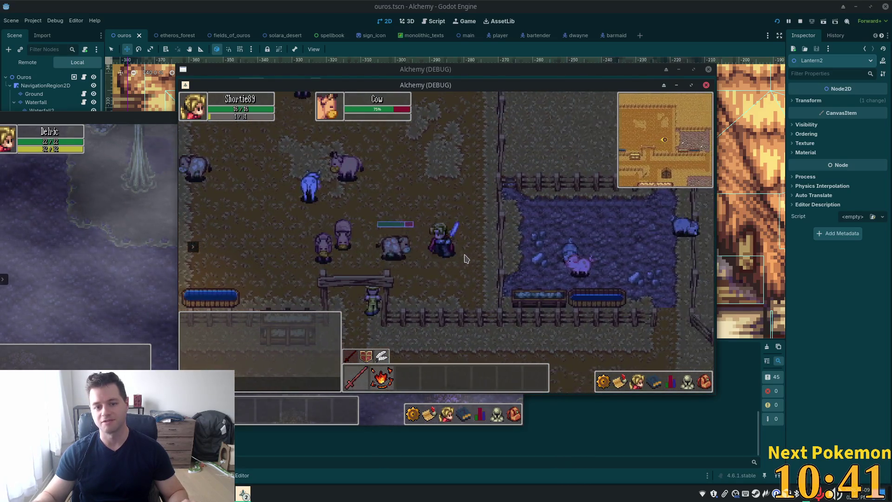
{"action": "left_click", "coordinate": [687, 383]}
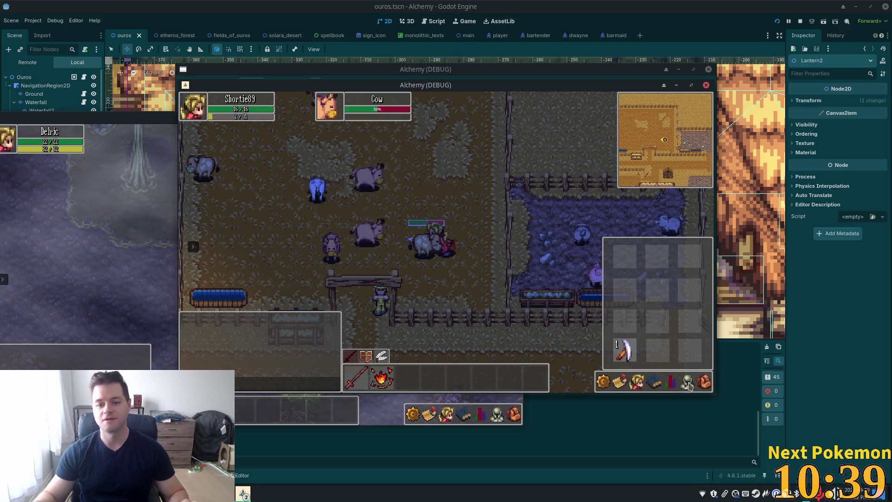
{"action": "left_click", "coordinate": [704, 382]}
{"action": "left_click", "coordinate": [703, 382]}
{"action": "left_click_drag", "start_coordinate": [474, 92], "coordinate": [585, 184]}
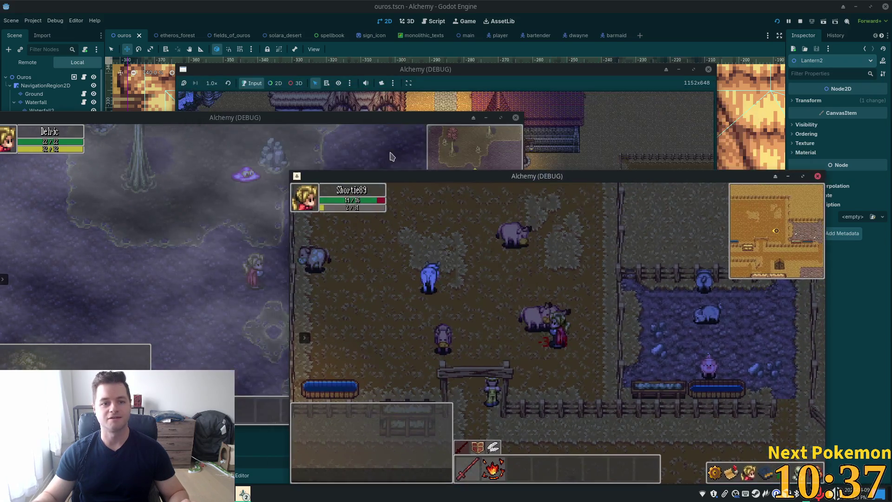
In the bog game window, check the friends, skills and inventory panels and try the bow
{"action": "left_click", "coordinate": [284, 236]}
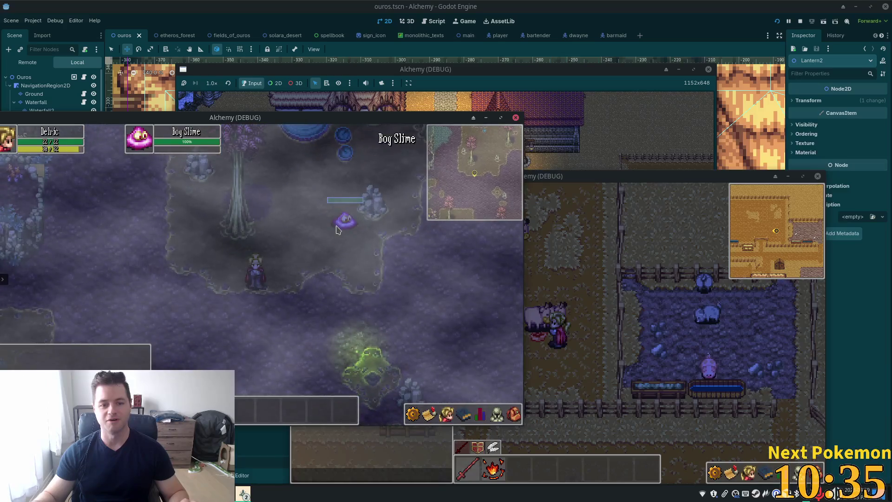
{"action": "left_click", "coordinate": [497, 414]}
{"action": "left_click", "coordinate": [480, 413]}
{"action": "left_click", "coordinate": [514, 414]}
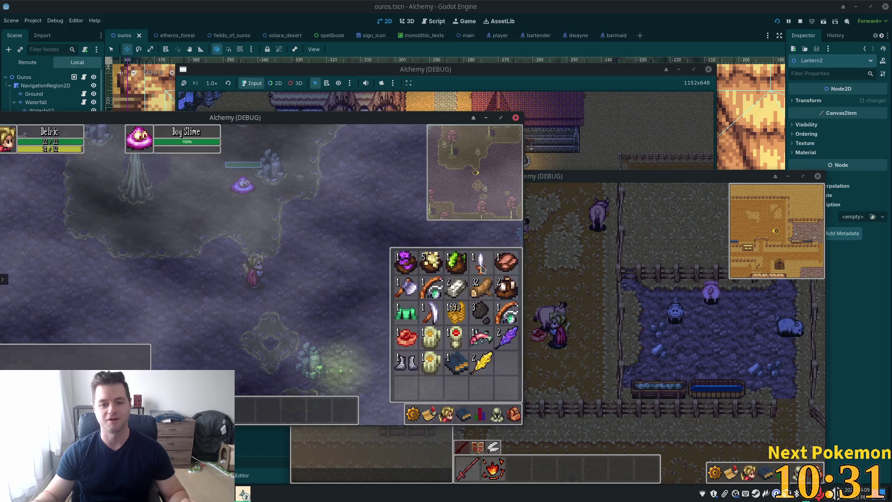
{"action": "left_click", "coordinate": [316, 258]}
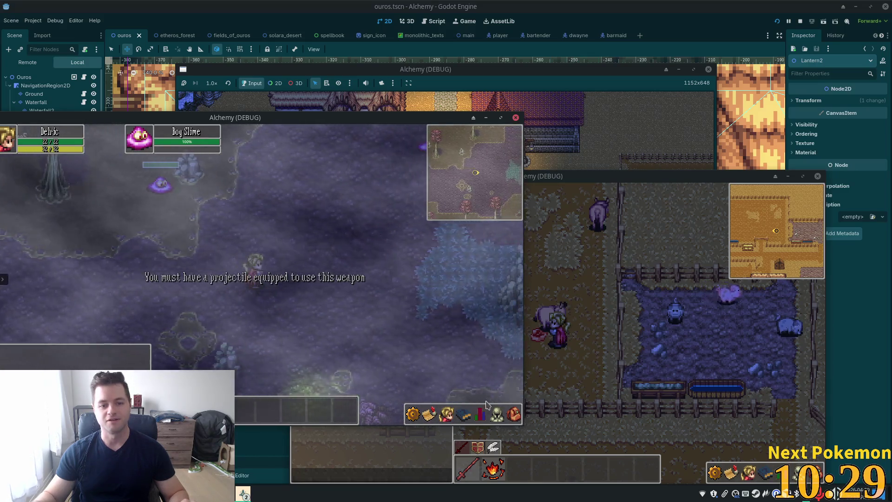
{"action": "left_click", "coordinate": [514, 418]}
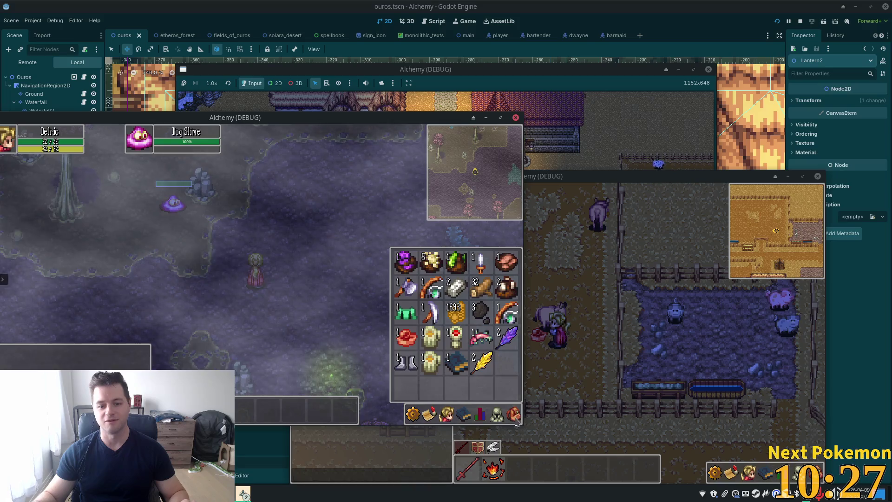
{"action": "left_click", "coordinate": [515, 414]}
Travel to Ouros, enter the Weapon Vendor, and buy three batches of ten Wooden Arrows
{"action": "left_click", "coordinate": [2, 279]}
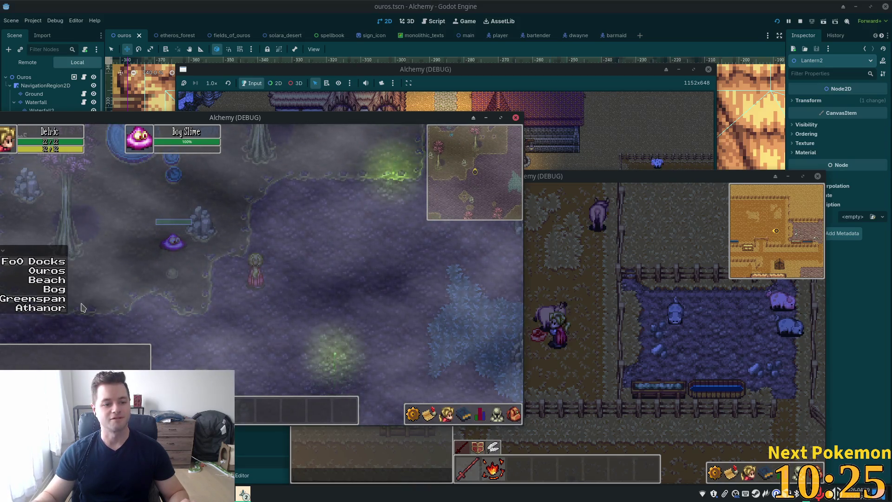
{"action": "left_click", "coordinate": [46, 270]}
{"action": "key", "text": "w"}
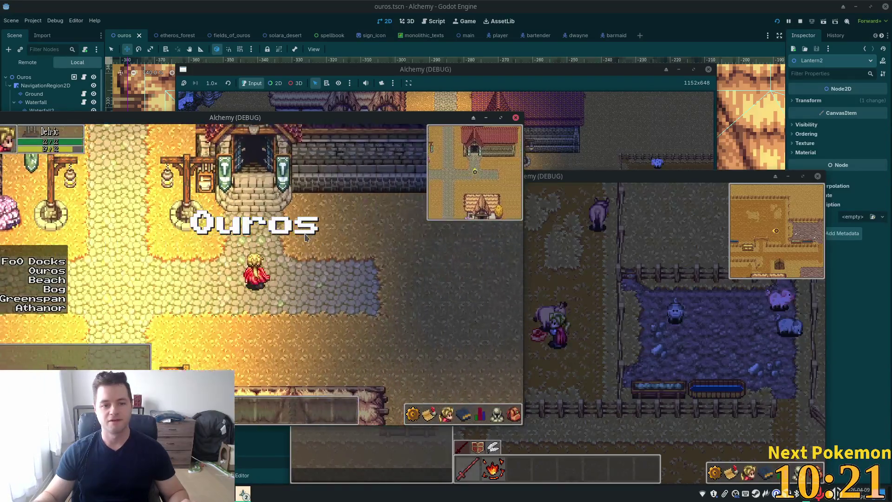
{"action": "left_click", "coordinate": [288, 265]}
{"action": "left_click", "coordinate": [207, 229]}
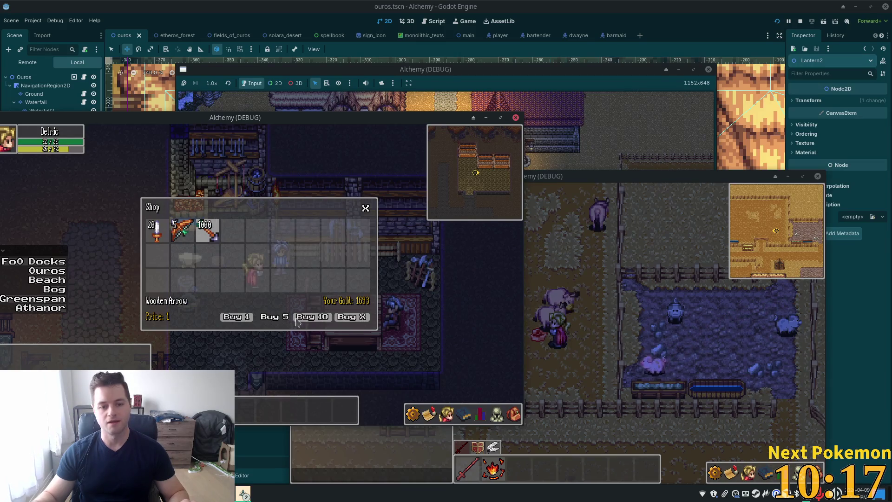
{"action": "left_click", "coordinate": [310, 318]}
{"action": "left_click", "coordinate": [311, 318]}
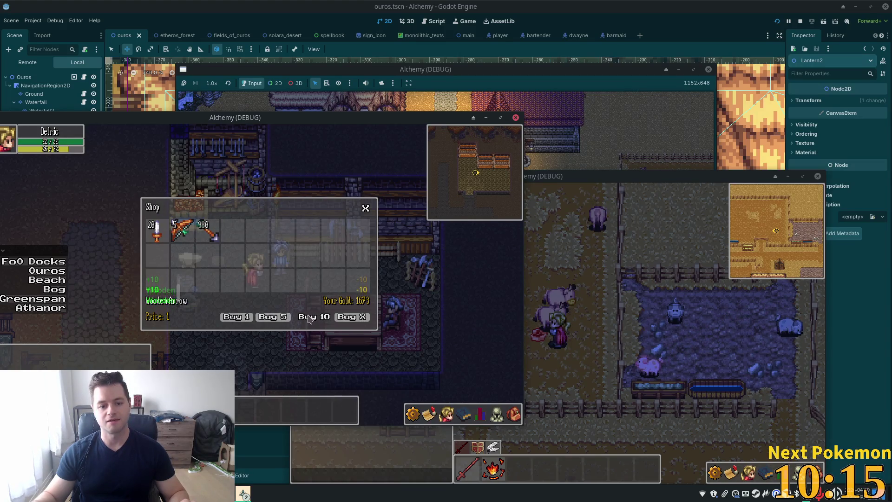
{"action": "left_click", "coordinate": [310, 318]}
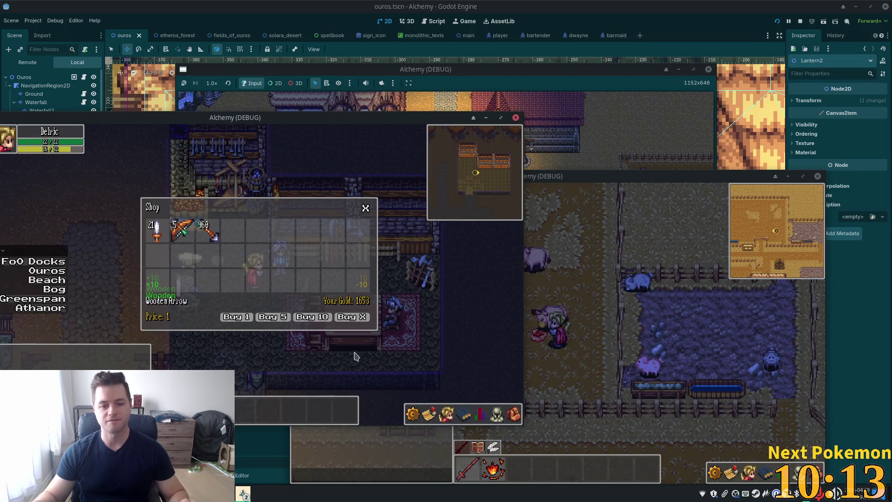
Leave the shop, fast-travel to the Bog, and try attacking with the bow
{"action": "left_click", "coordinate": [47, 270]}
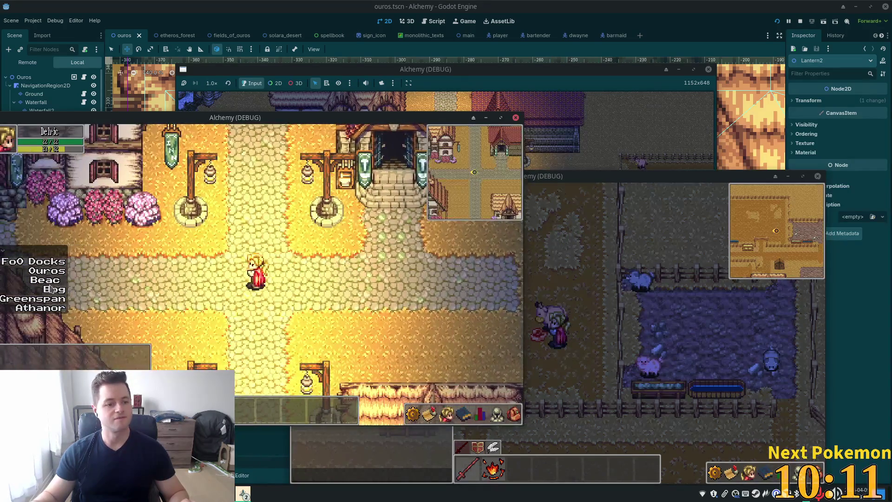
{"action": "left_click", "coordinate": [62, 288]}
{"action": "left_click", "coordinate": [262, 212]}
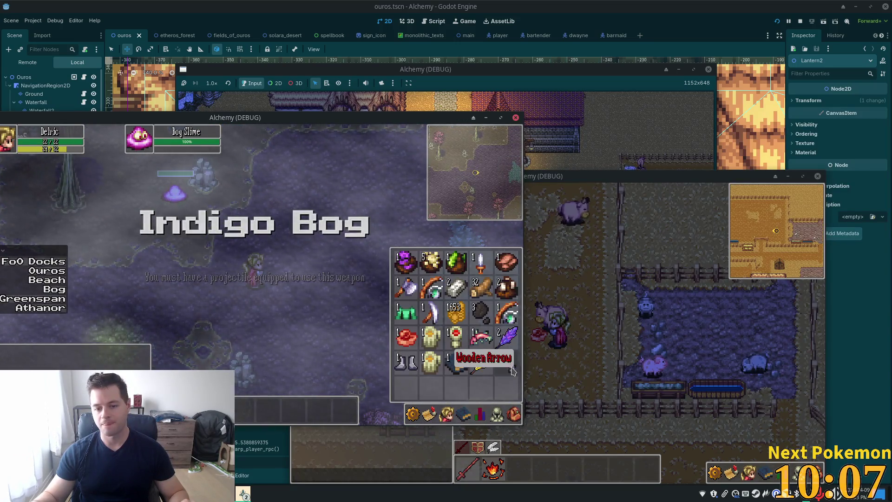
Close the inventory, fight the Bog Slime, and walk around the night-time bog
{"action": "key", "text": "i"}
{"action": "left_click", "coordinate": [184, 214]}
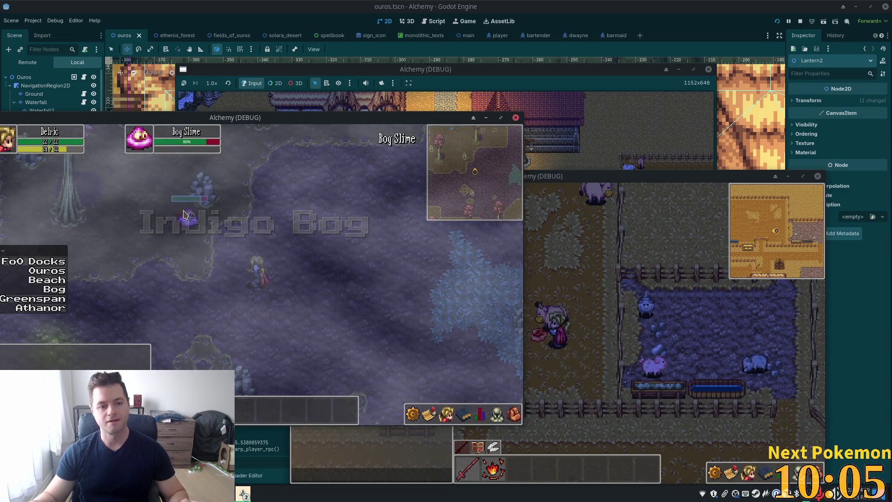
{"action": "key", "text": "d"}
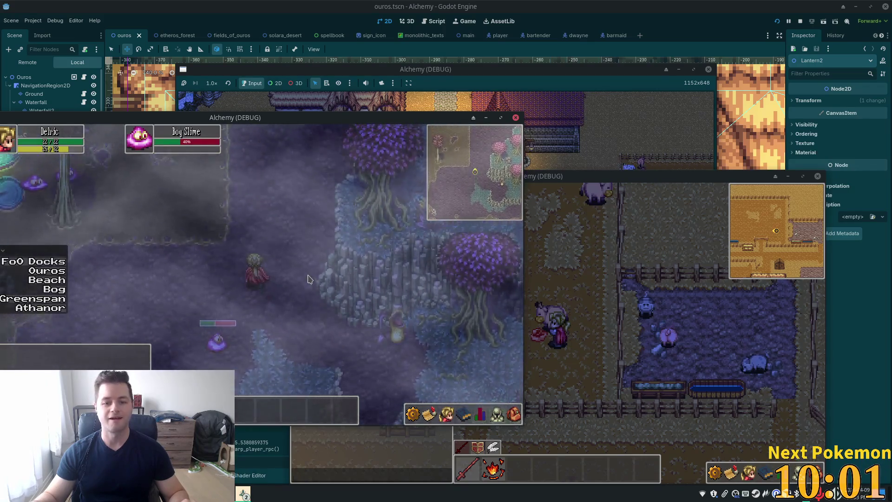
{"action": "key", "text": "w"}
{"action": "key", "text": "w"}
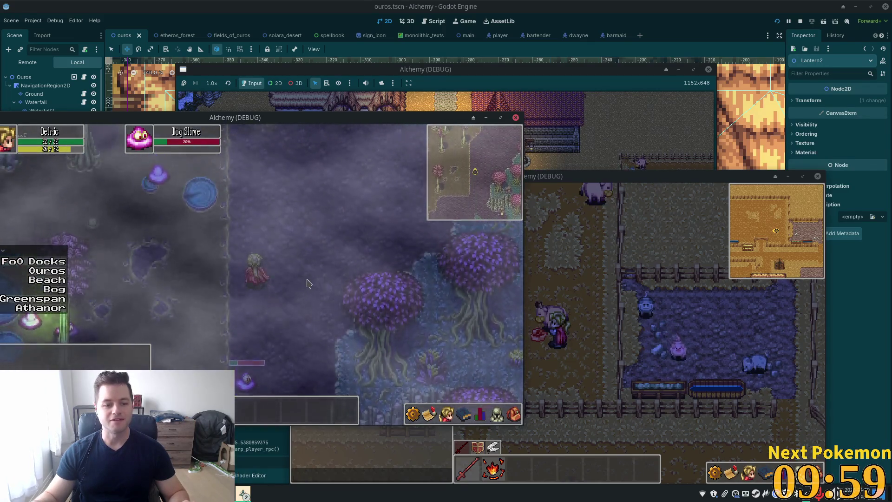
{"action": "key", "text": "d"}
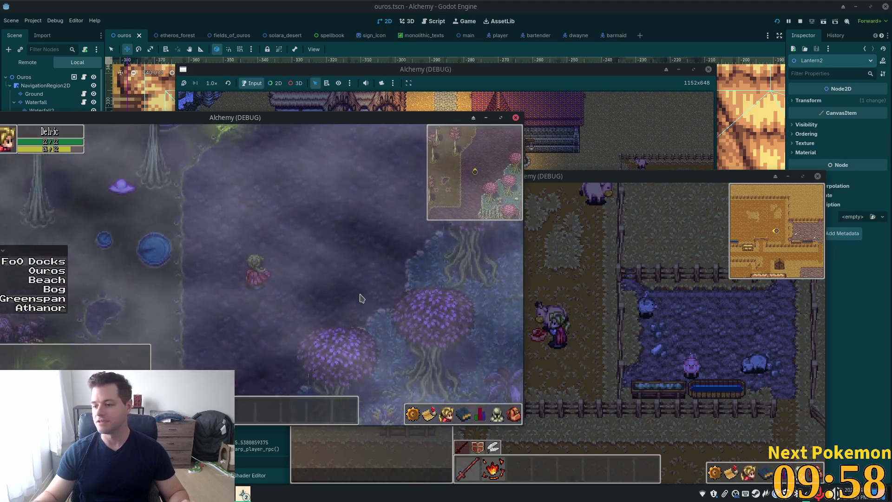
{"action": "key", "text": "w"}
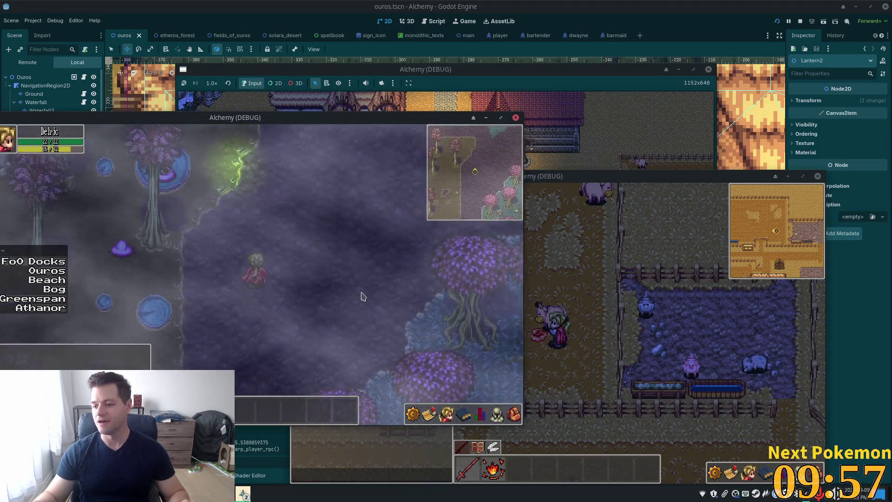
{"action": "key", "text": "w"}
{"action": "key", "text": "d"}
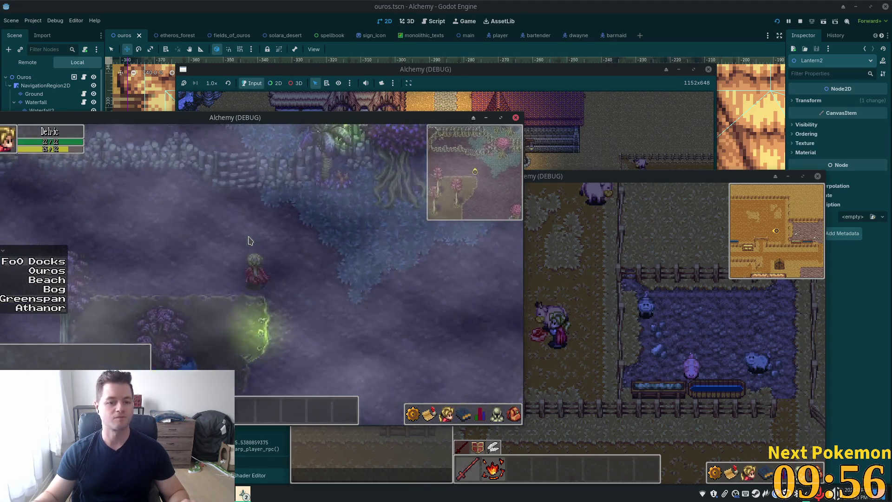
{"action": "key", "text": "s"}
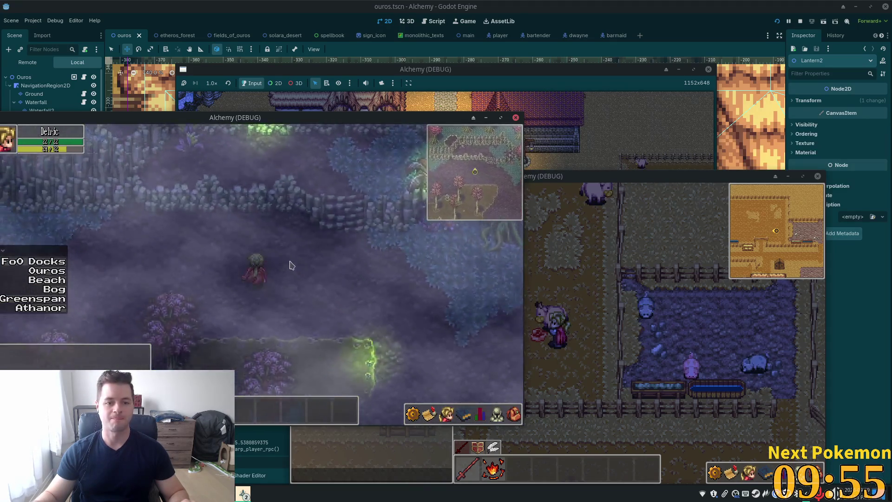
{"action": "key", "text": "d"}
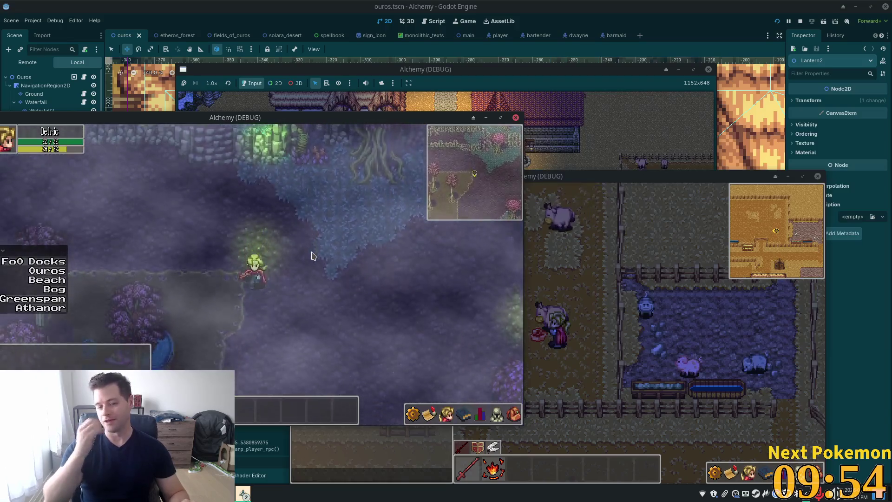
{"action": "key", "text": "s"}
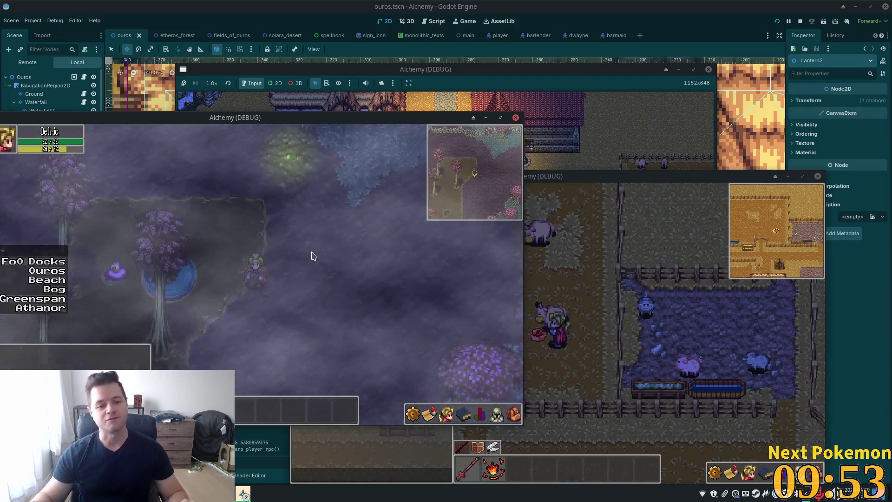
{"action": "key", "text": "s"}
{"action": "key", "text": "d"}
{"action": "key", "text": "a"}
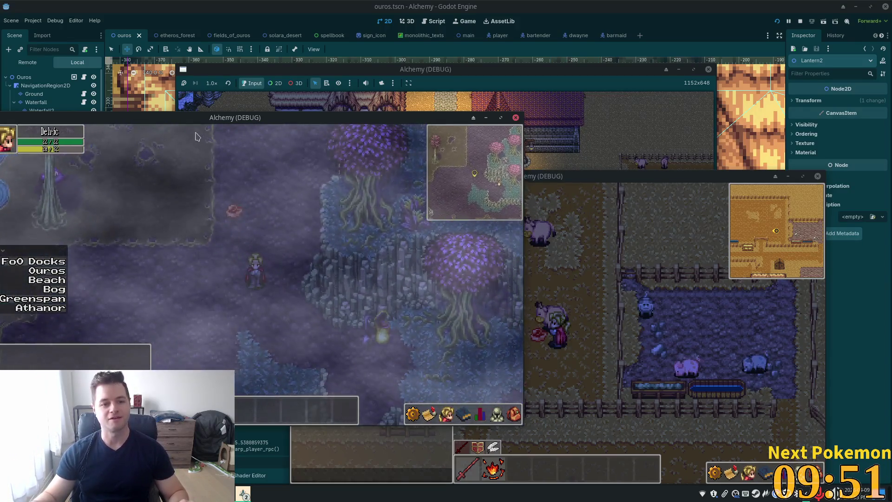
Move the game window aside and keep walking down-left through the fog
{"action": "left_click_drag", "start_coordinate": [172, 116], "coordinate": [320, 122]}
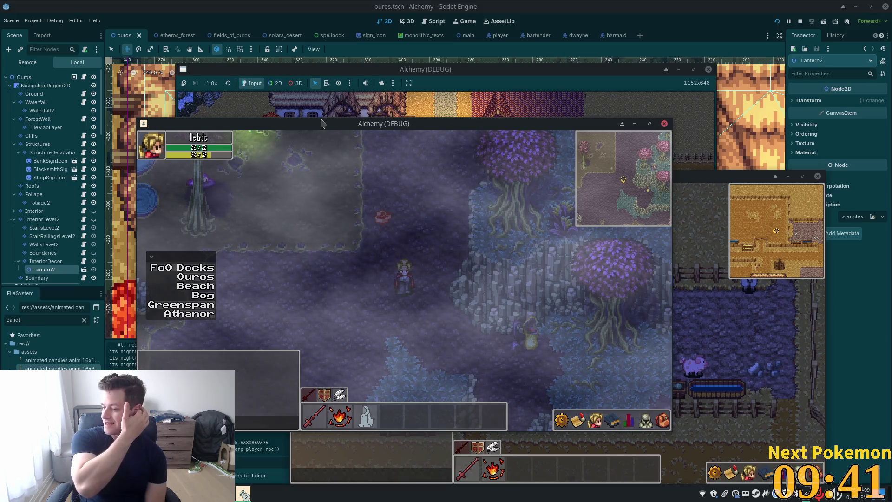
{"action": "key", "text": "Down"}
{"action": "key", "text": "Left"}
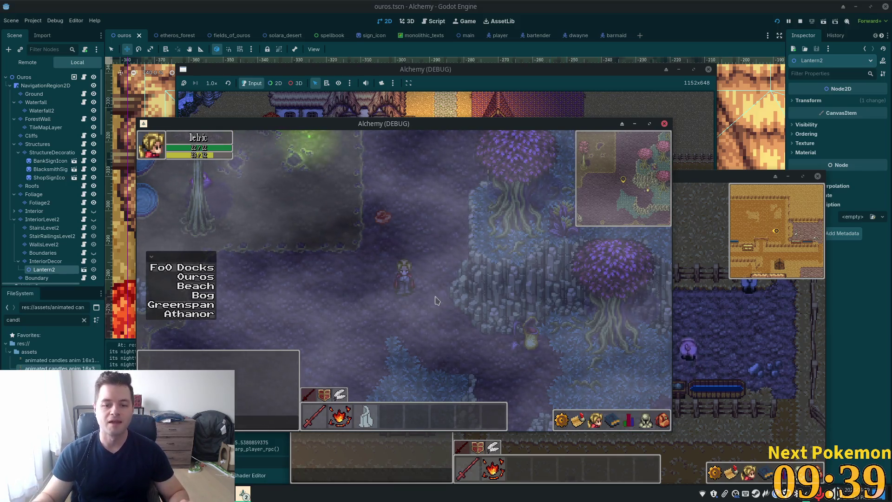
{"action": "key", "text": "Down"}
{"action": "key", "text": "Left"}
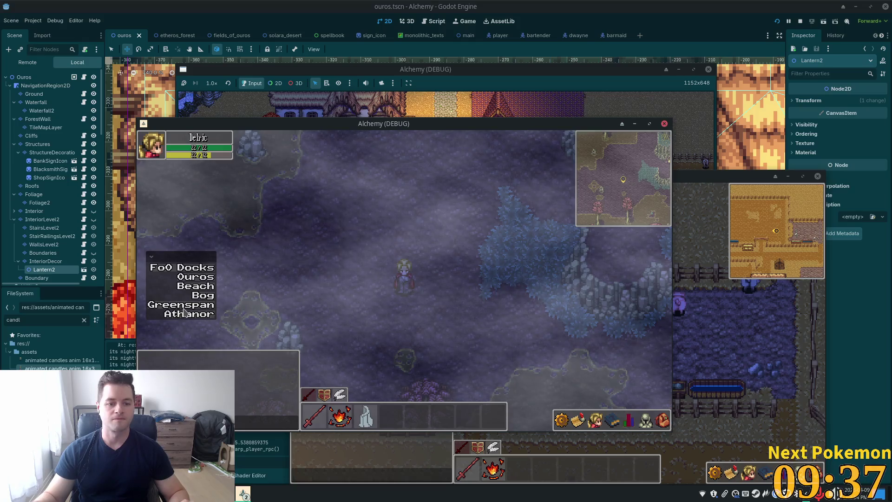
Fast-travel to Greenspan Holdings, walk by the lake and building stairs, then stop the game
{"action": "left_click", "coordinate": [186, 305]}
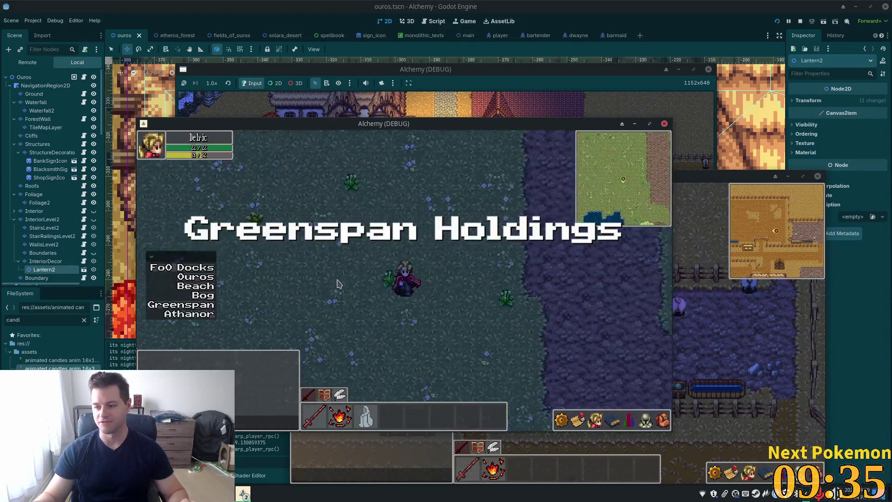
{"action": "key", "text": "Down"}
{"action": "key", "text": "Left"}
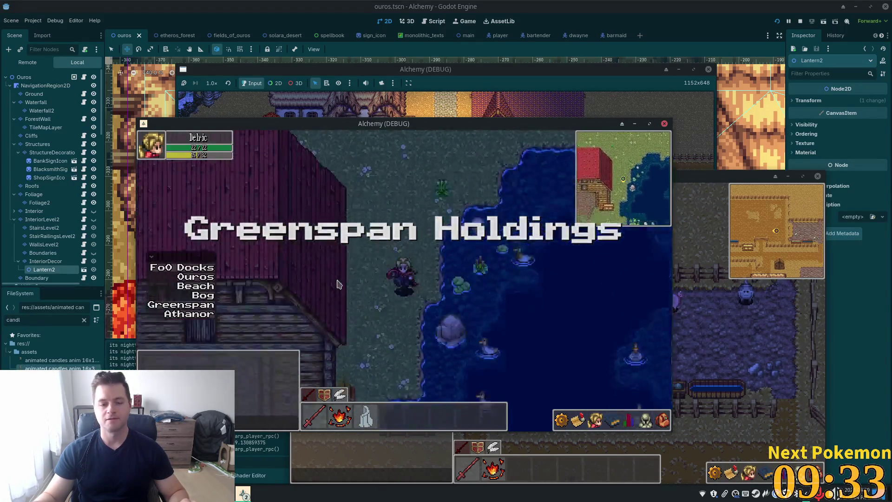
{"action": "key", "text": "Down"}
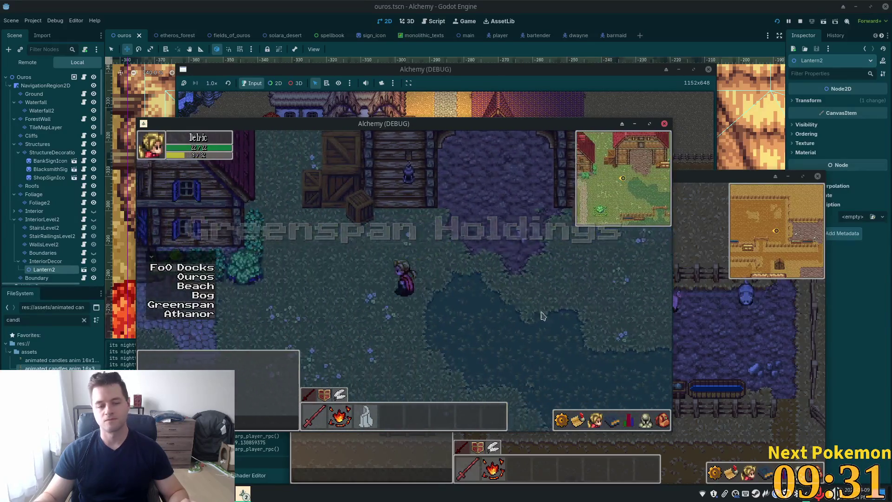
{"action": "key", "text": "Up"}
{"action": "key", "text": "Left"}
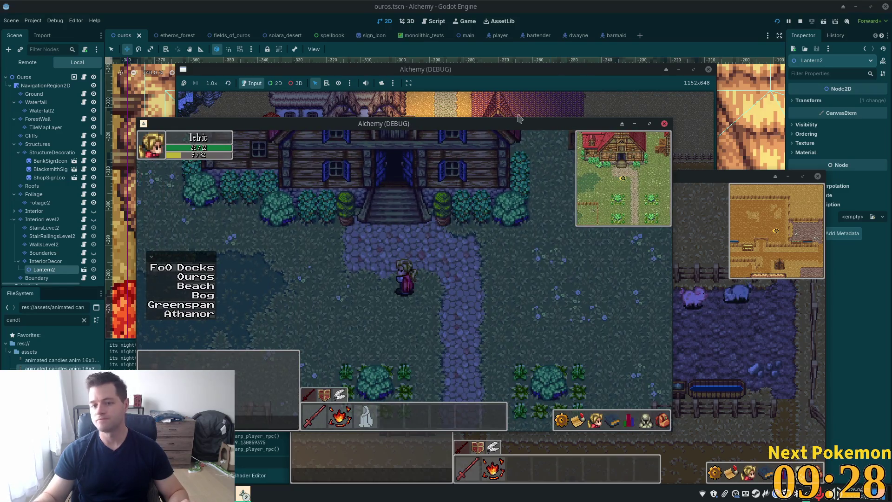
{"action": "key", "text": "Down"}
{"action": "key", "text": "Right"}
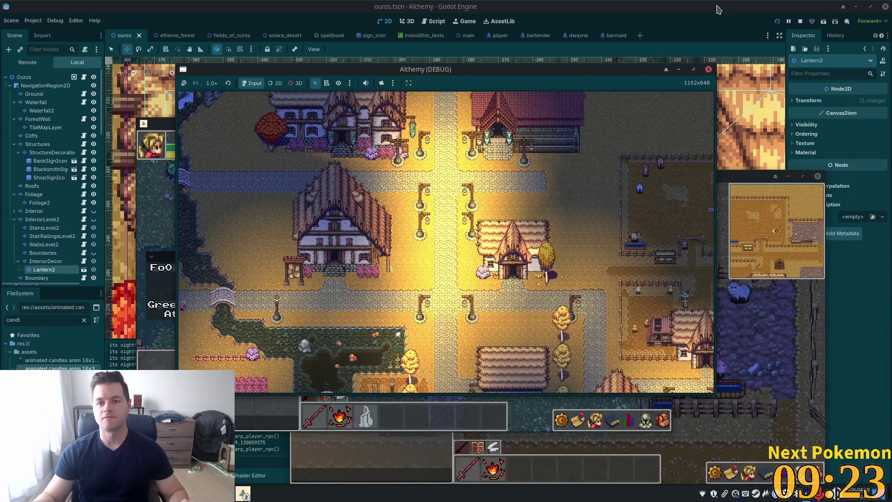
{"action": "key", "text": "F8"}
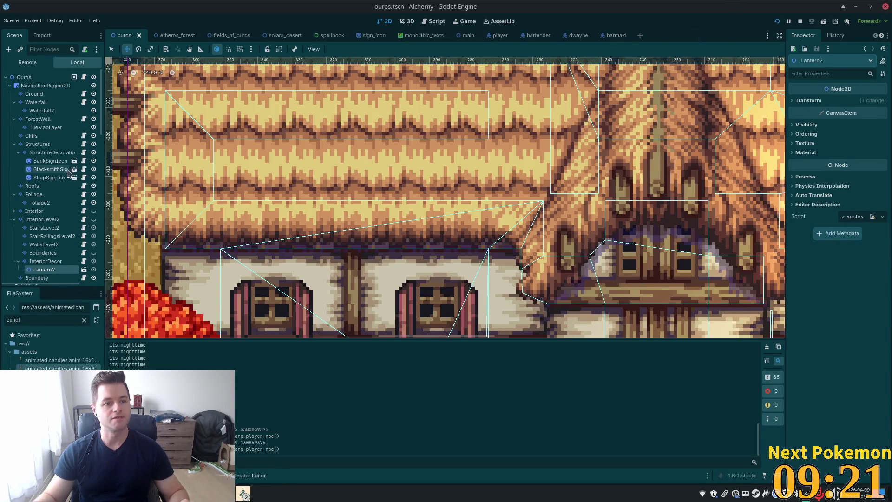
Hide the Structures and Roofs layers, show the interior bed level, and save
{"action": "left_click", "coordinate": [94, 144]}
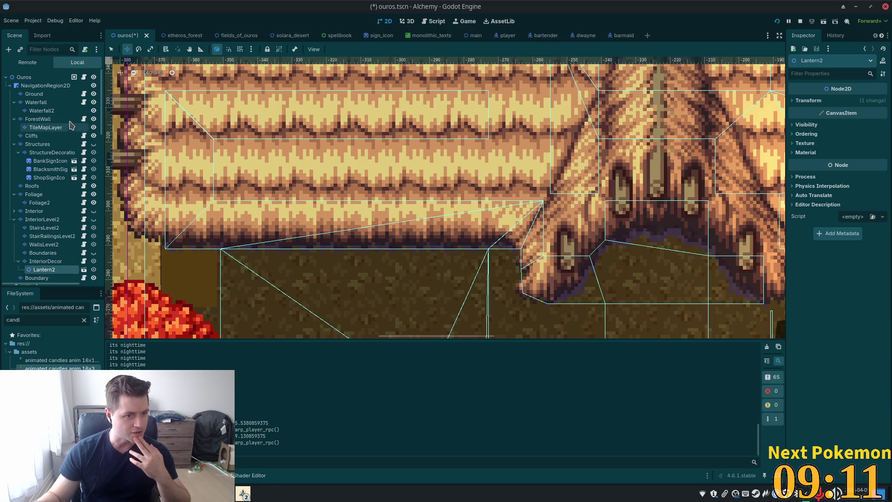
{"action": "scroll", "coordinate": [56, 141], "scroll_direction": "down", "scroll_amount": 3}
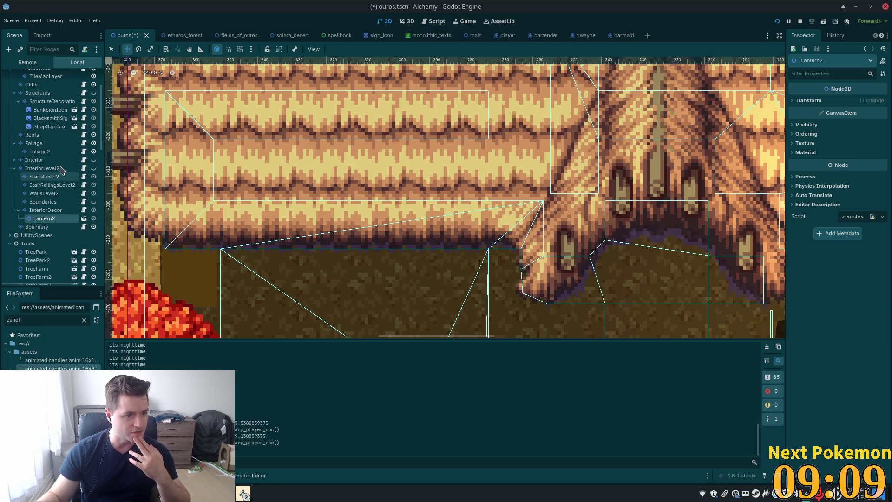
{"action": "left_click", "coordinate": [94, 135]}
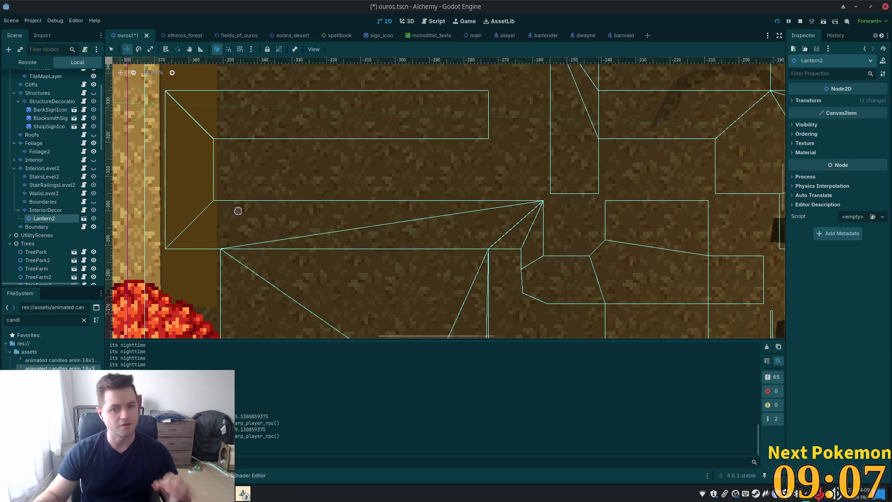
{"action": "left_click", "coordinate": [93, 168]}
{"action": "key", "text": "ctrl+s"}
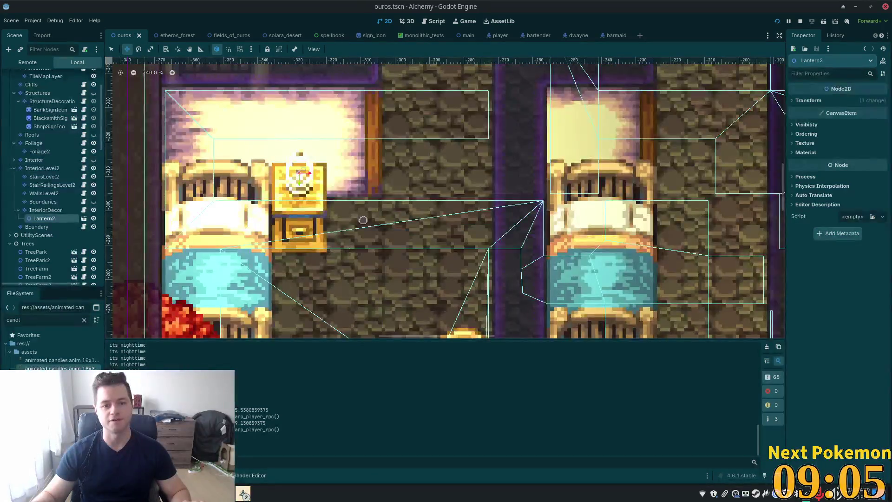
{"action": "scroll", "coordinate": [314, 236], "scroll_direction": "down", "scroll_amount": 3}
{"action": "scroll", "coordinate": [314, 235], "scroll_direction": "down", "scroll_amount": 2}
{"action": "scroll", "coordinate": [51, 223], "scroll_direction": "up", "scroll_amount": 2}
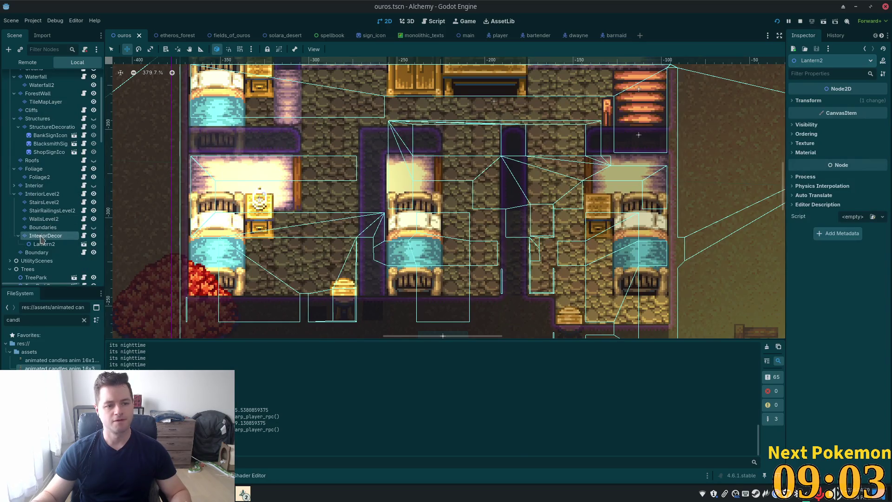
Duplicate Lantern2 as Lantern3 and drag it onto the top-left nightstand
{"action": "key", "text": "q"}
{"action": "key", "text": "ctrl+d"}
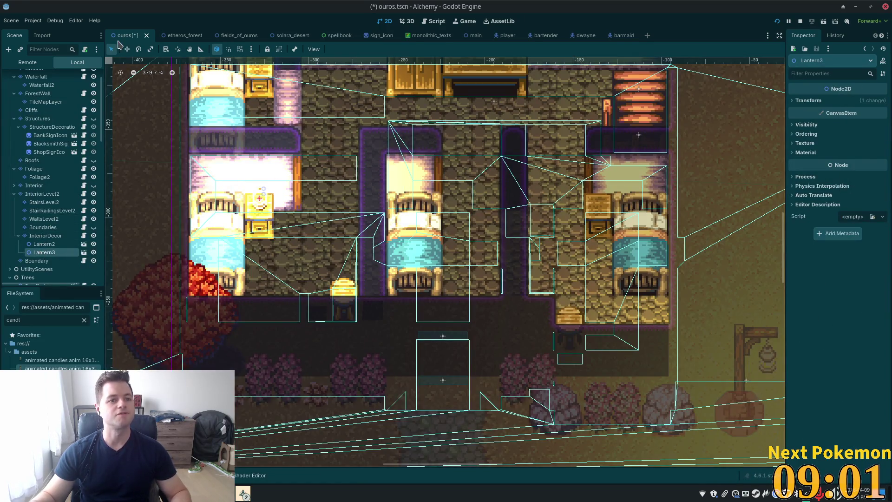
{"action": "left_click", "coordinate": [126, 49]}
{"action": "left_click_drag", "start_coordinate": [259, 197], "coordinate": [256, 82]}
Duplicate Lantern3 as Lantern4, place it on the right nightstand, and save
{"action": "mouse_move", "coordinate": [317, 121]}
{"action": "left_mouse_down"}
{"action": "mouse_move", "coordinate": [317, 205]}
{"action": "mouse_move", "coordinate": [302, 199]}
{"action": "left_mouse_up"}
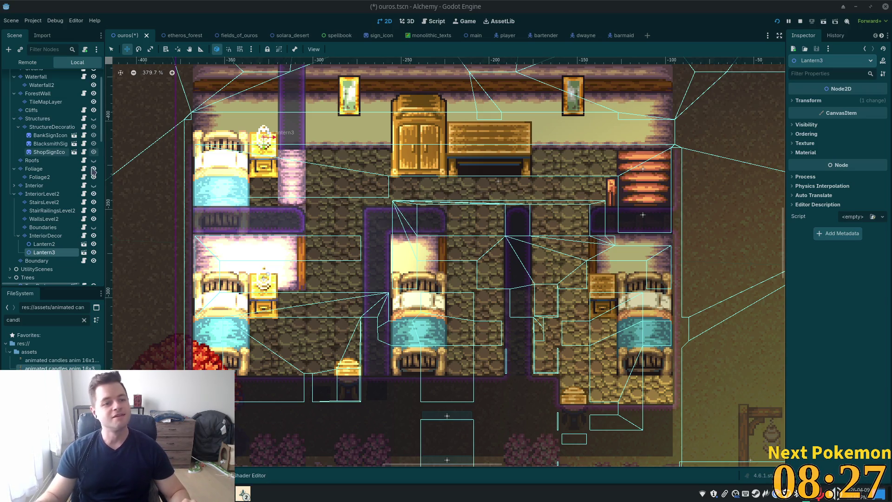
{"action": "key", "text": "ctrl+d"}
{"action": "left_click_drag", "start_coordinate": [314, 167], "coordinate": [657, 310]}
{"action": "key", "text": "ctrl+s"}
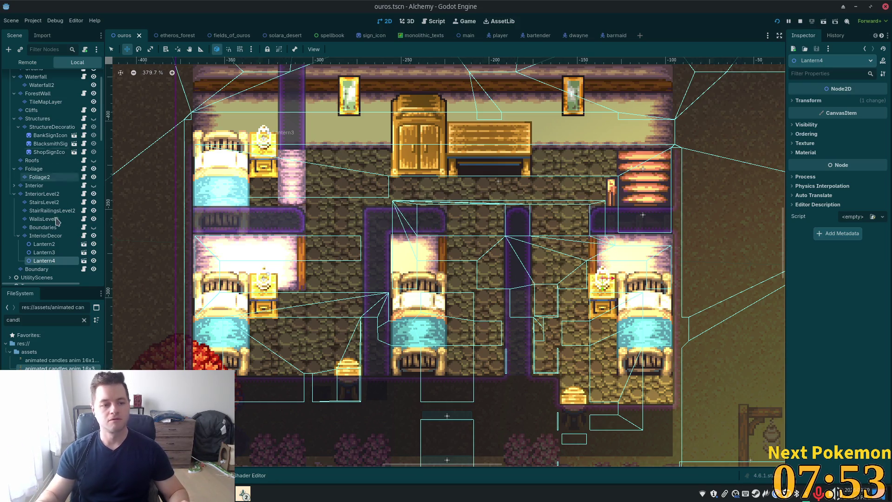
Duplicate the lantern as Lantern5, move it onto the desk, and save
{"action": "key", "text": "ctrl+d"}
{"action": "mouse_move", "coordinate": [486, 293]}
{"action": "left_mouse_down"}
{"action": "mouse_move", "coordinate": [383, 154]}
{"action": "mouse_move", "coordinate": [388, 147]}
{"action": "left_mouse_up"}
{"action": "key", "text": "ctrl+s"}
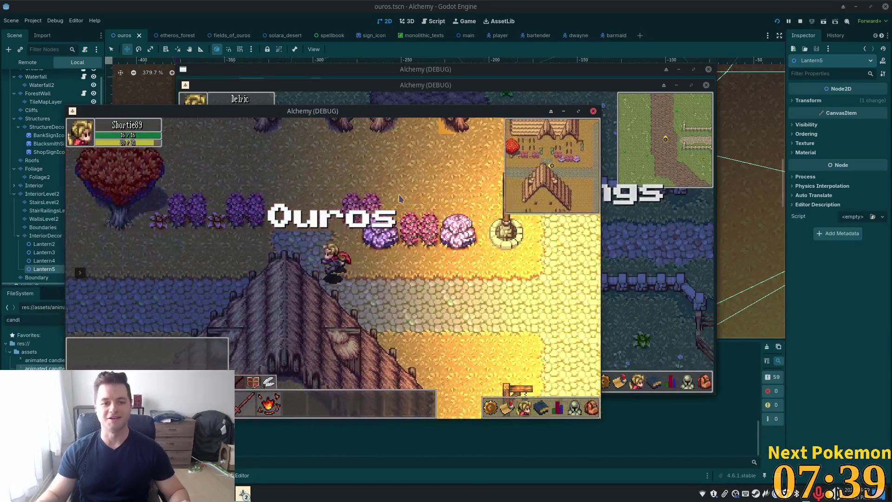
Walk the player through the lit inn bedroom, then select the InteriorDecor tile layer in the editor
{"action": "left_click", "coordinate": [412, 188]}
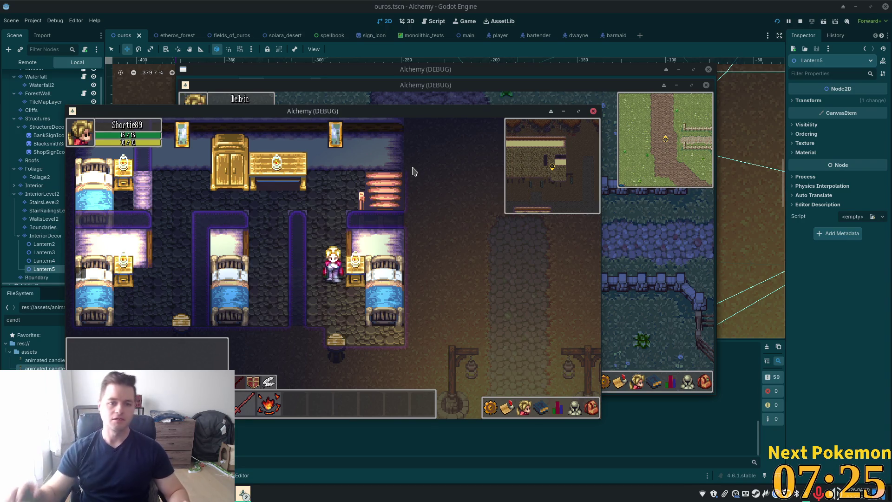
{"action": "key", "text": "Up"}
{"action": "key", "text": "Left"}
{"action": "key", "text": "Left"}
{"action": "key", "text": "Down"}
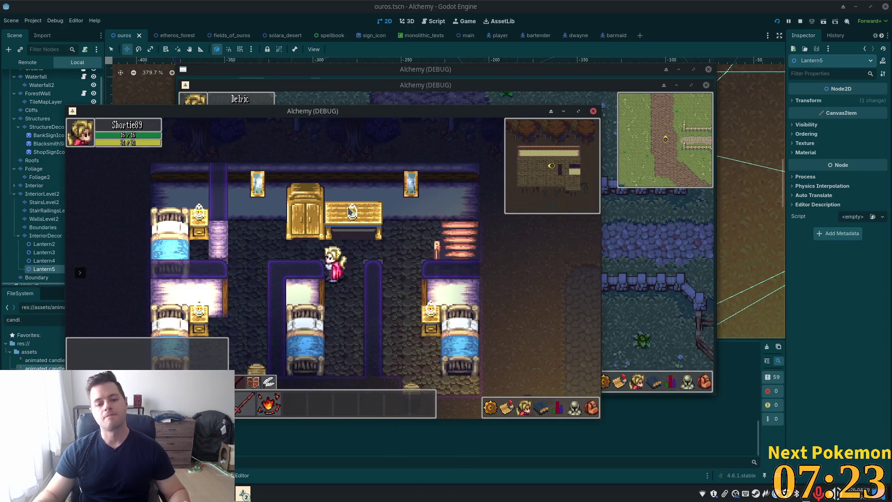
{"action": "key", "text": "Left"}
{"action": "key", "text": "Down"}
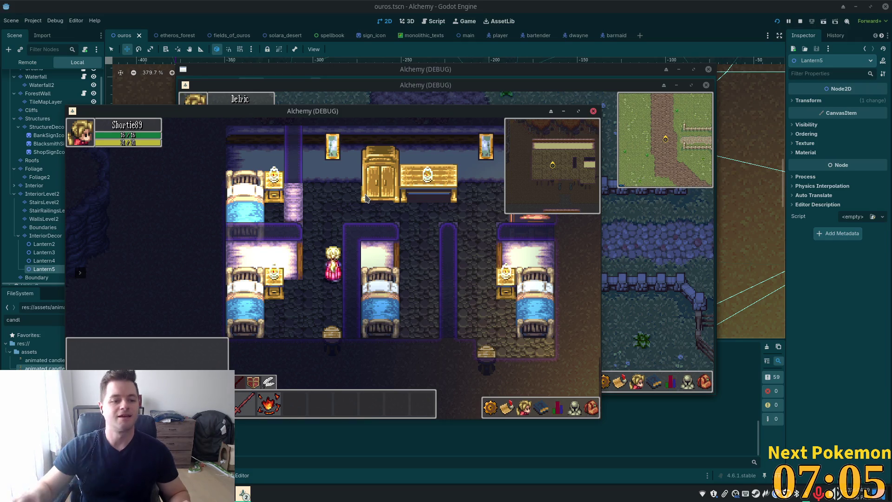
{"action": "left_click", "coordinate": [53, 245]}
{"action": "left_click", "coordinate": [49, 235]}
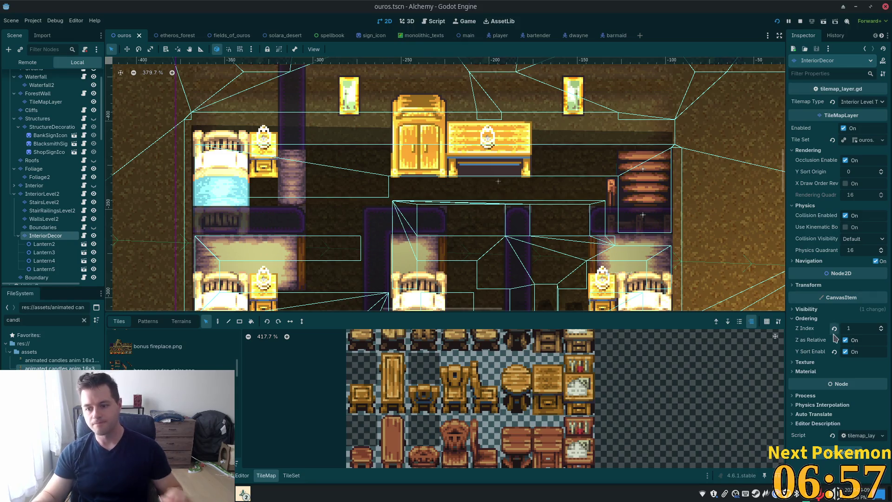
Enable light mask layer 2 on the InteriorDecor and InteriorLevel2 tile layers
{"action": "left_click", "coordinate": [806, 309]}
{"action": "left_click", "coordinate": [809, 402]}
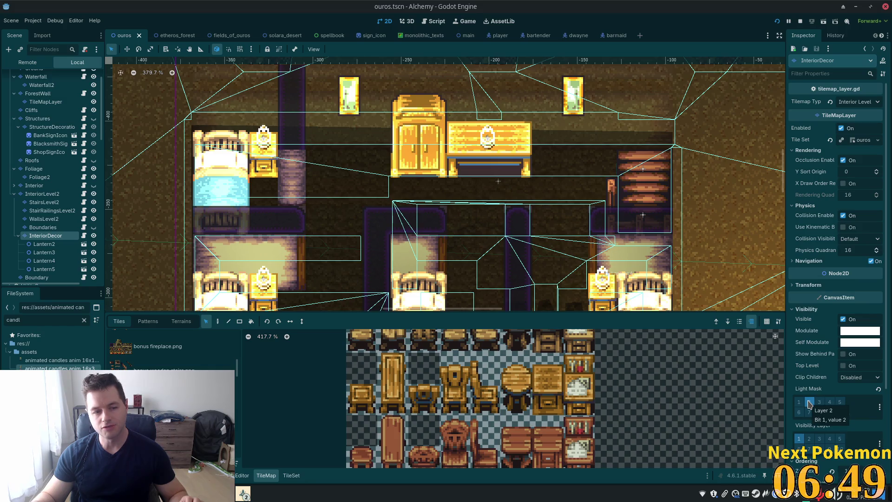
{"action": "left_click", "coordinate": [40, 194]}
{"action": "left_click", "coordinate": [809, 356]}
Test the lighting in-game, then remove light mask layer 2 from InteriorLevel2 and select Lantern5
{"action": "key", "text": "F5"}
{"action": "key", "text": "Up"}
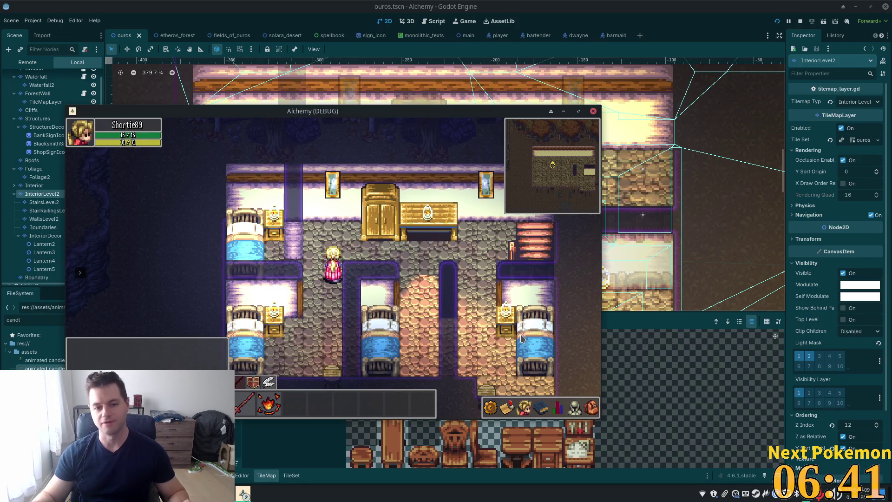
{"action": "key", "text": "F8"}
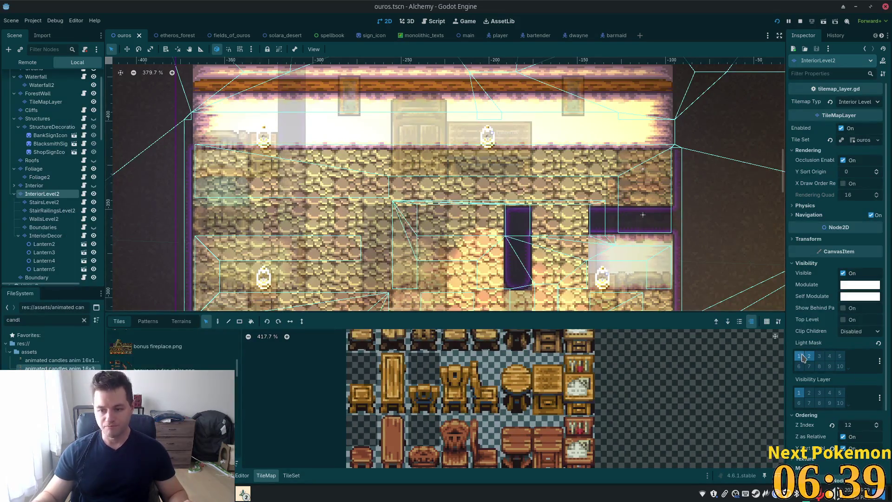
{"action": "left_click", "coordinate": [810, 358]}
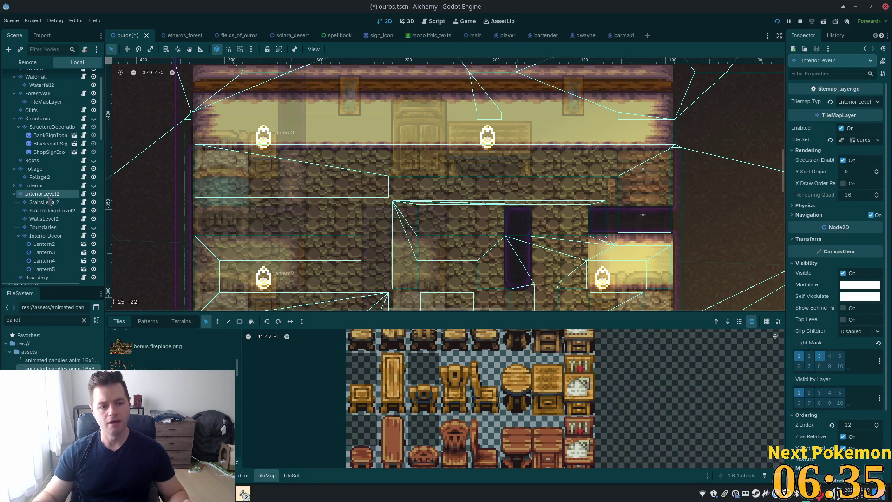
{"action": "left_click", "coordinate": [45, 245]}
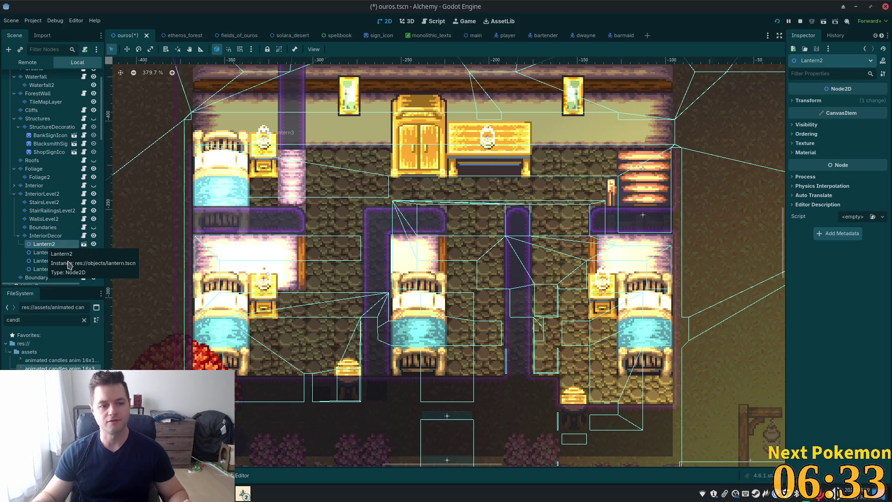
{"action": "left_click", "coordinate": [44, 269]}
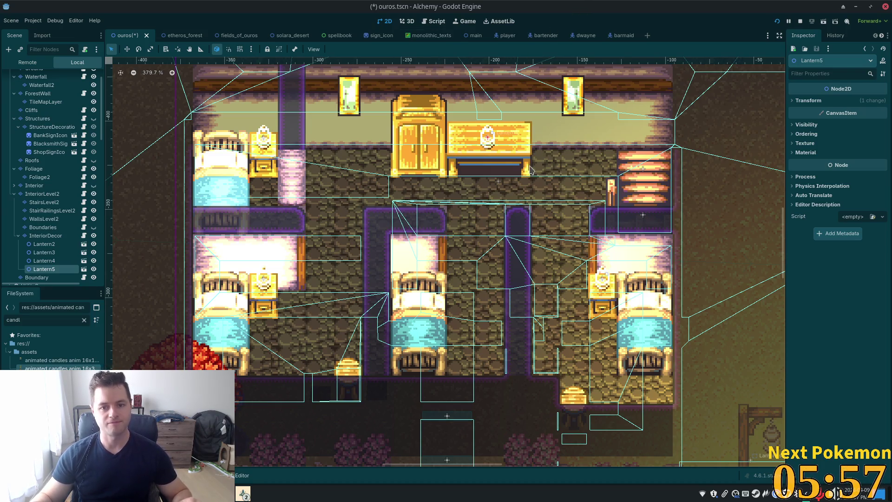
Save and run, walk through the bedroom and down the stairs to the forge, then return to Lantern2
{"action": "key", "text": "F5"}
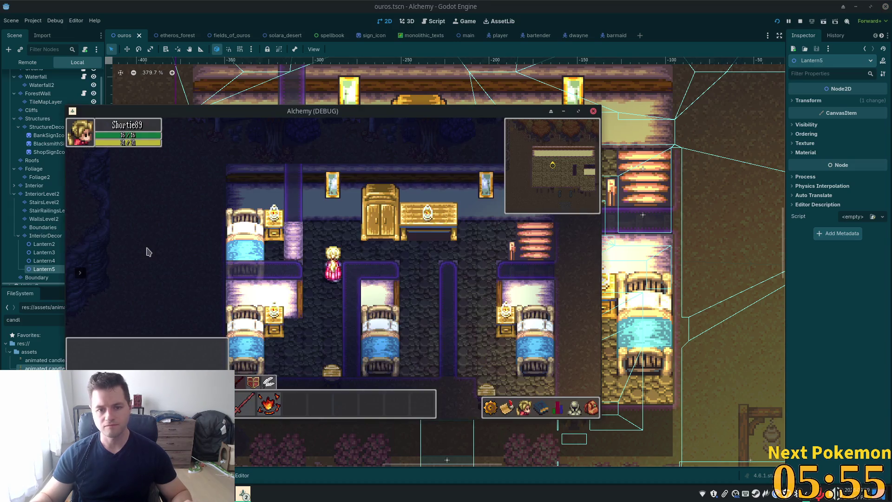
{"action": "key", "text": "Right"}
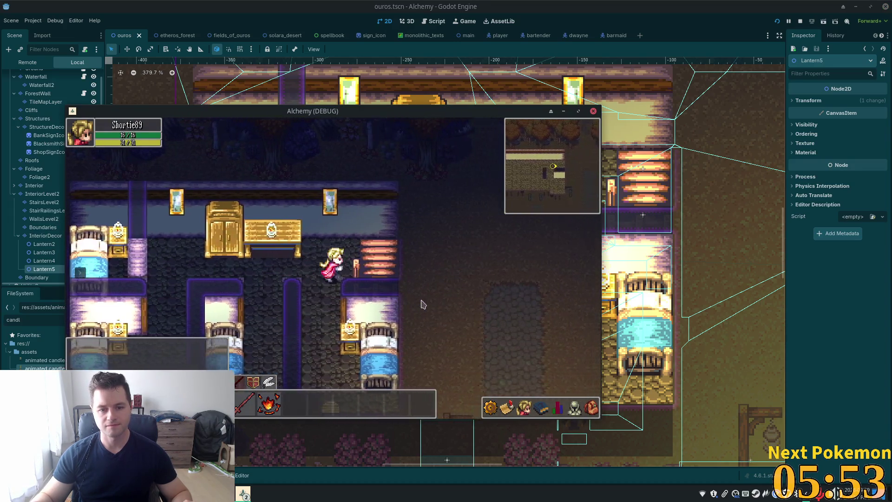
{"action": "key", "text": "Right"}
{"action": "key", "text": "Left"}
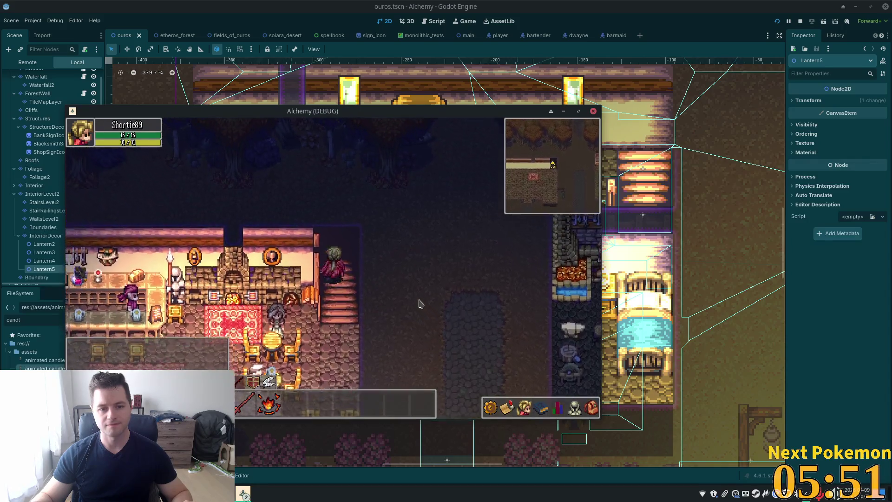
{"action": "key", "text": "Left"}
{"action": "key", "text": "Down"}
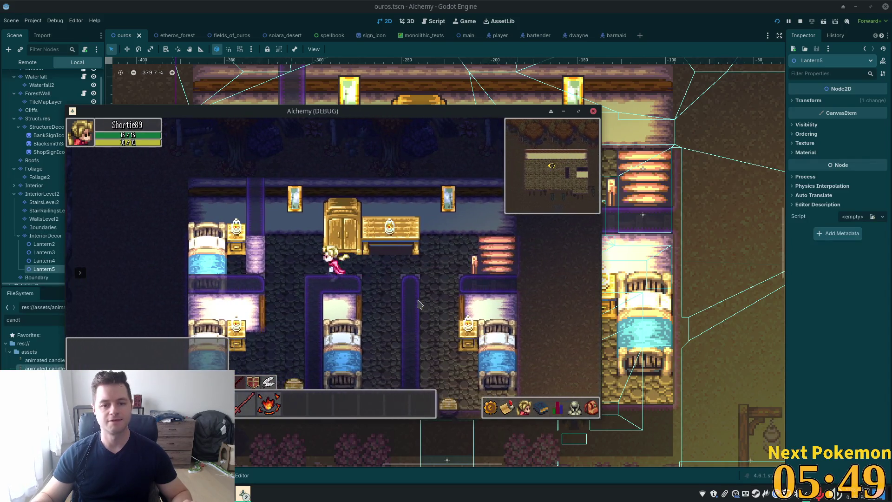
{"action": "key", "text": "Down"}
{"action": "key", "text": "Up"}
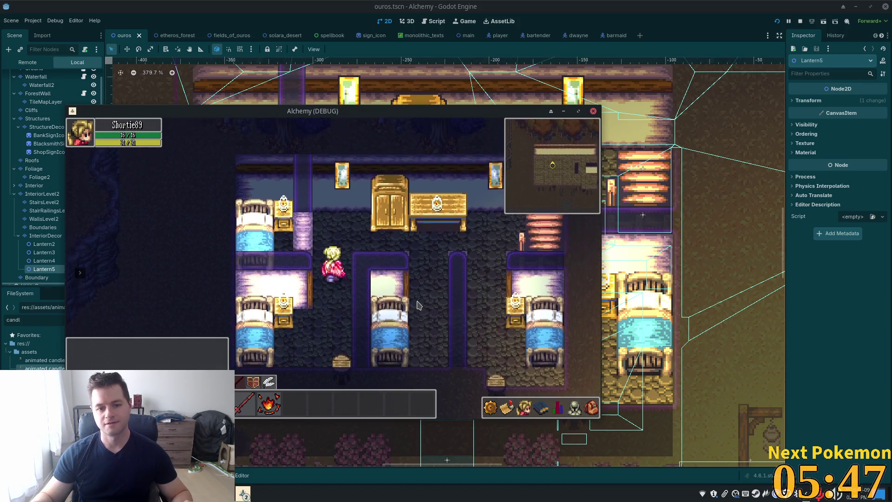
{"action": "key", "text": "Right"}
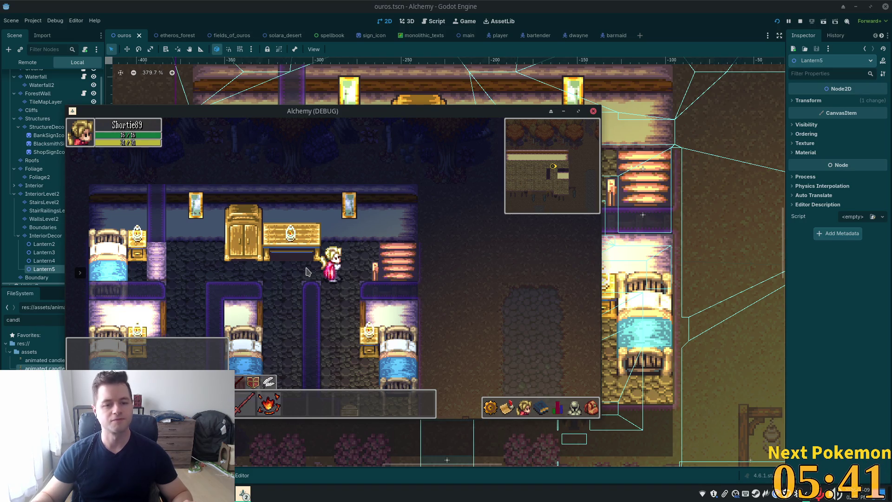
{"action": "left_click", "coordinate": [45, 245]}
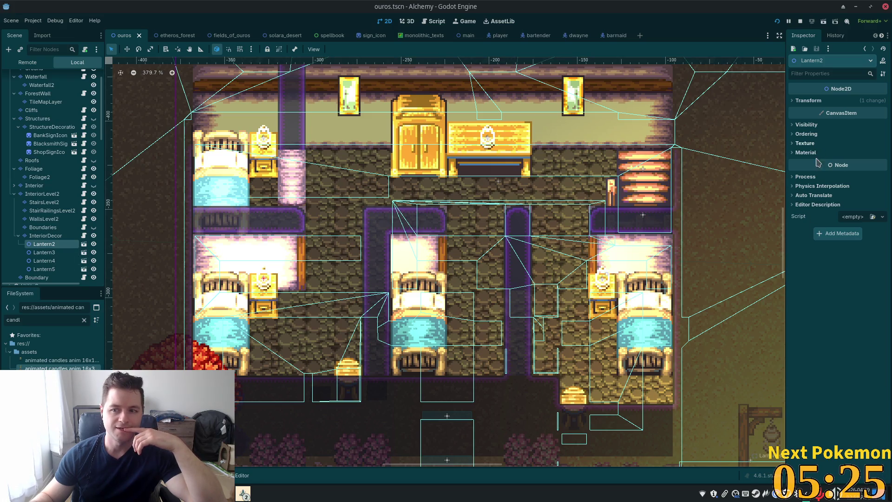
Enable light mask layer 3 on Lantern2 through Lantern5, then save and test-run the game
{"action": "left_click", "coordinate": [44, 269], "text": "shift"}
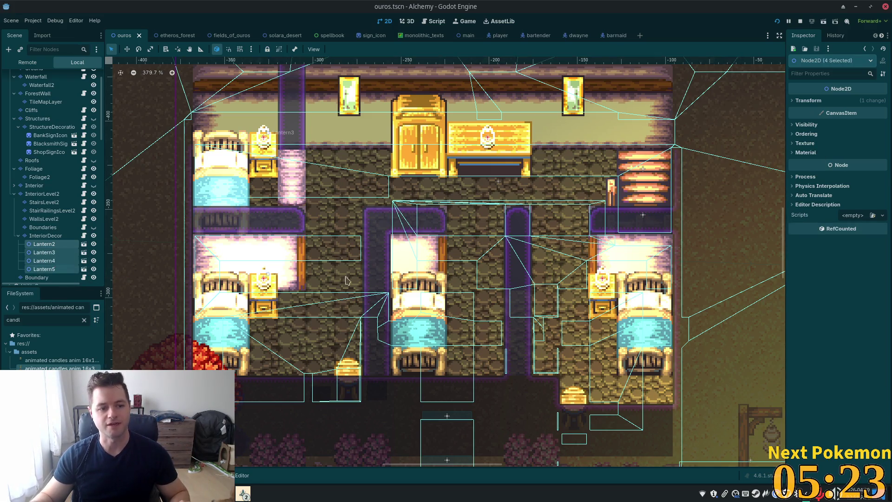
{"action": "left_click", "coordinate": [800, 125]}
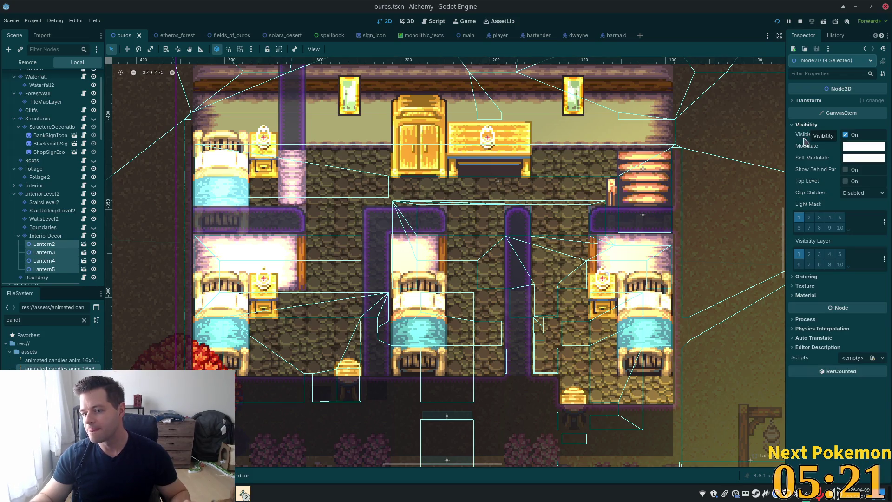
{"action": "left_click", "coordinate": [820, 219]}
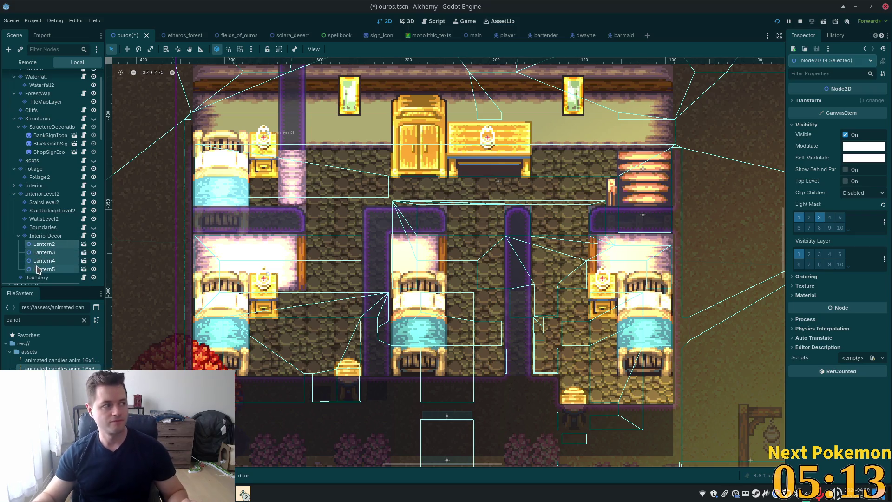
{"action": "key", "text": "ctrl+s"}
{"action": "left_click", "coordinate": [52, 195]}
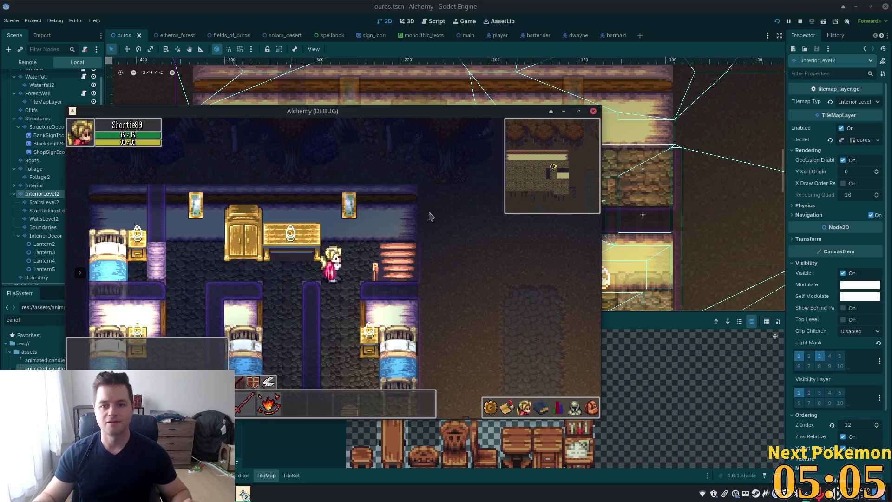
{"action": "key", "text": "F8"}
Remove light mask layer 3 from Lantern2 again and open its lantern scene
{"action": "left_click", "coordinate": [44, 244]}
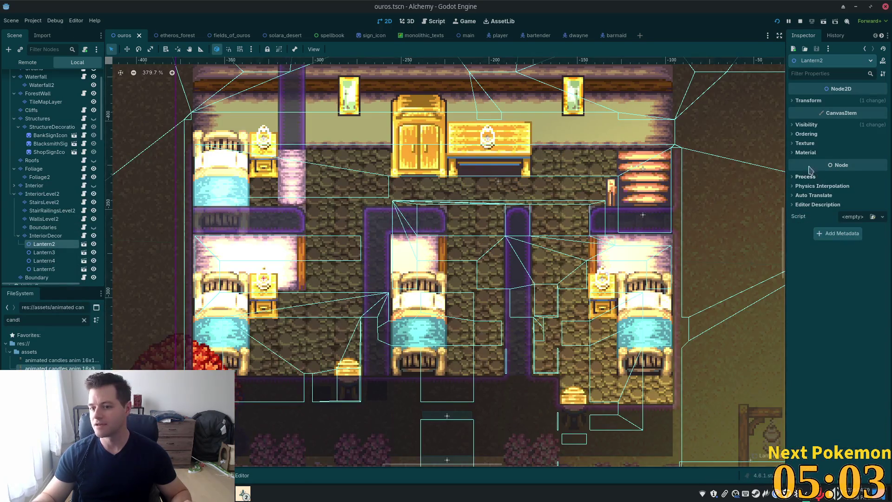
{"action": "left_click", "coordinate": [806, 125]}
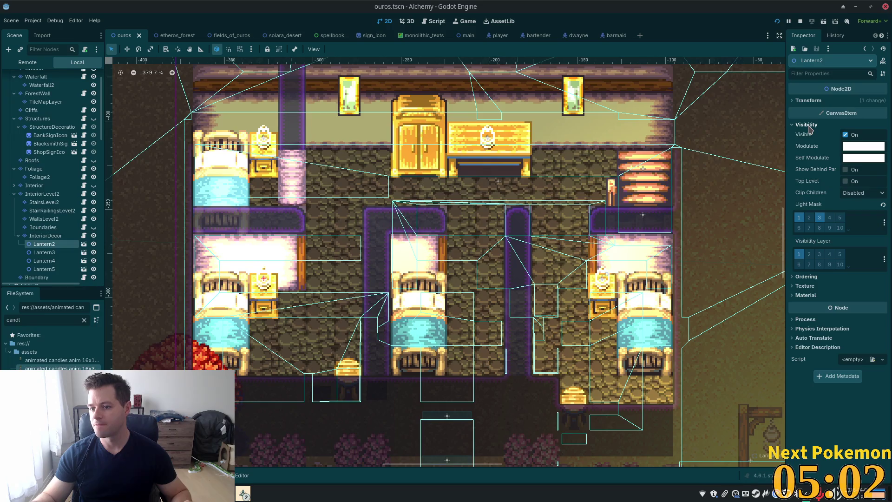
{"action": "left_click", "coordinate": [821, 219]}
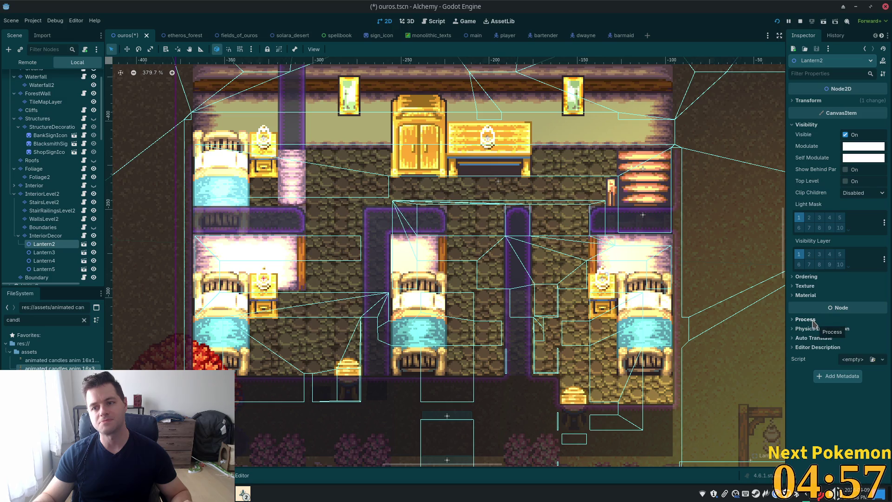
{"action": "left_click", "coordinate": [84, 252]}
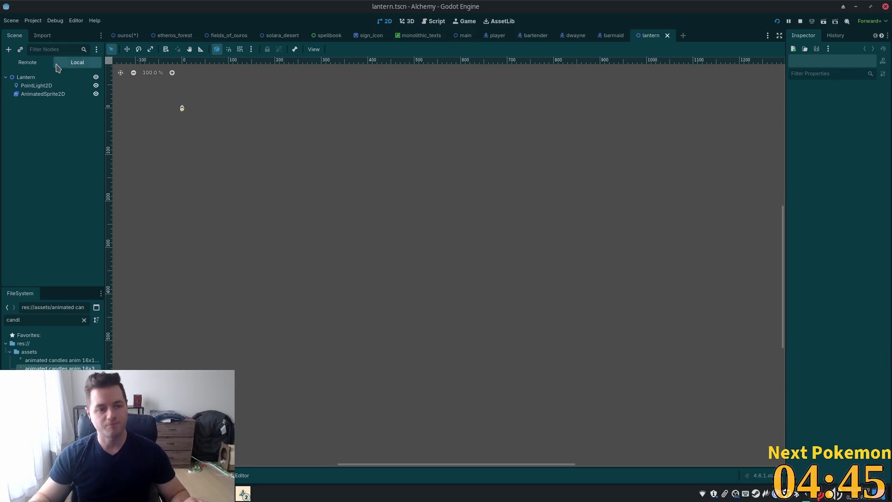
Select the Lantern root node and begin attaching a script to it
{"action": "left_click", "coordinate": [90, 78]}
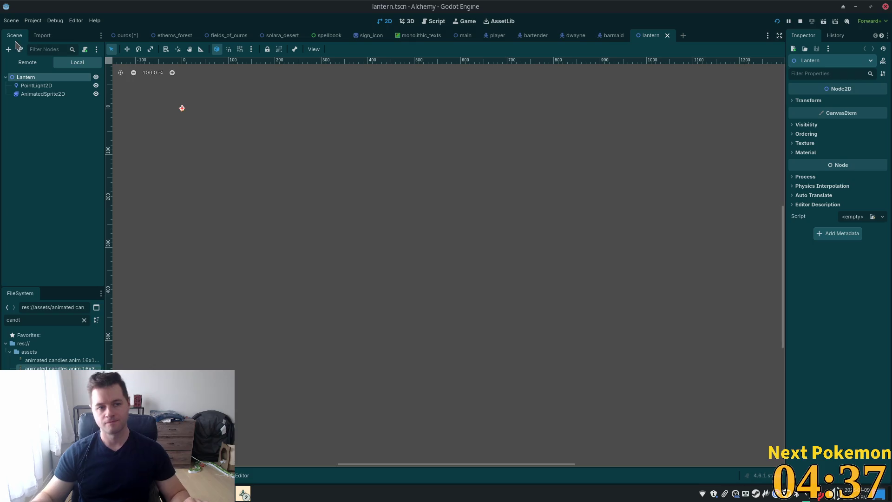
{"action": "left_click", "coordinate": [85, 49]}
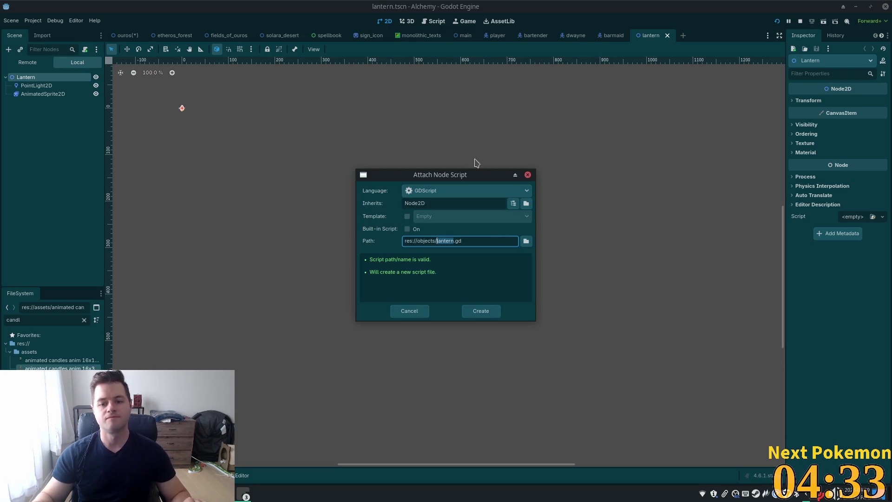
Load the existing res://utility_scenes/circadian_light.gd as the Lantern node's script
{"action": "left_click", "coordinate": [526, 241]}
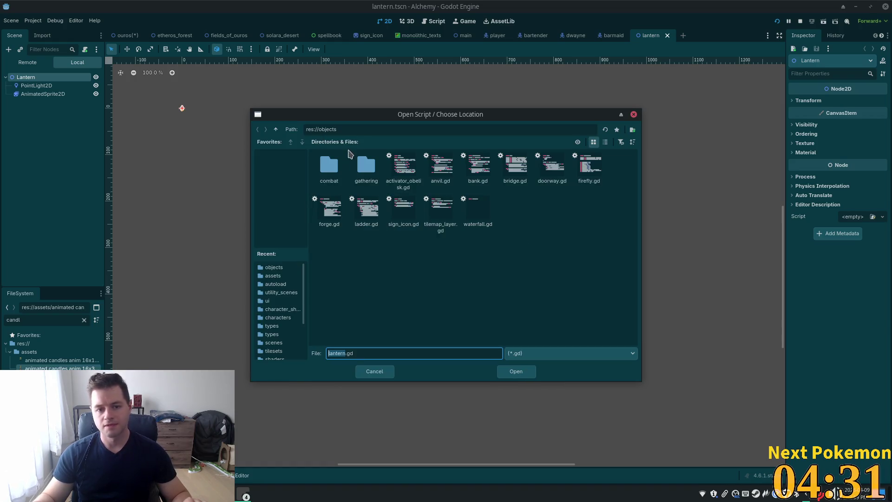
{"action": "left_click", "coordinate": [275, 129]}
{"action": "double_click", "coordinate": [432, 203]}
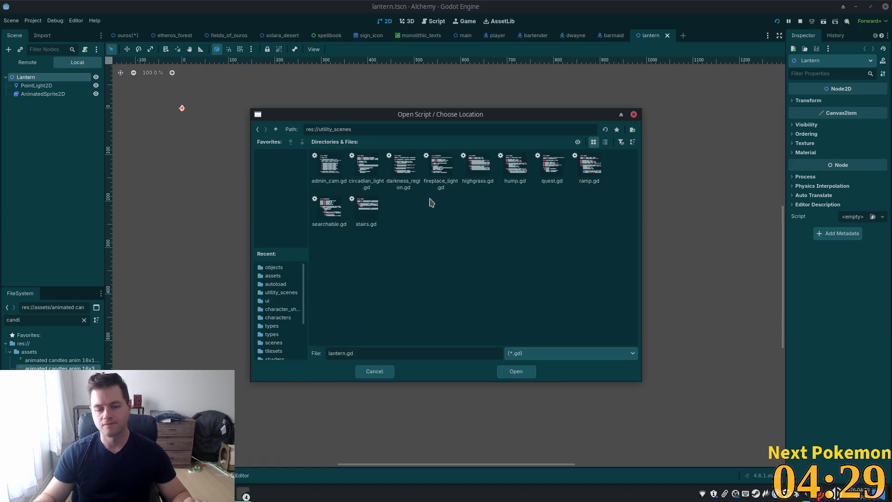
{"action": "left_click", "coordinate": [440, 169]}
{"action": "double_click", "coordinate": [367, 167]}
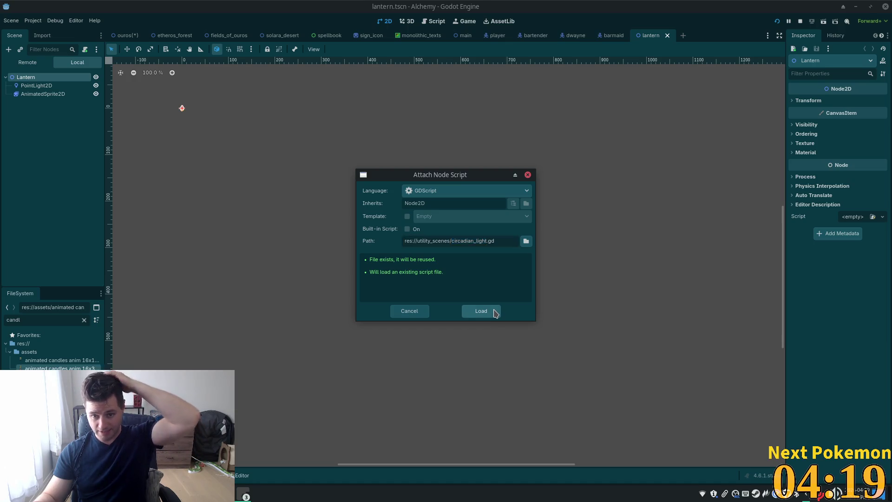
{"action": "left_click", "coordinate": [495, 312]}
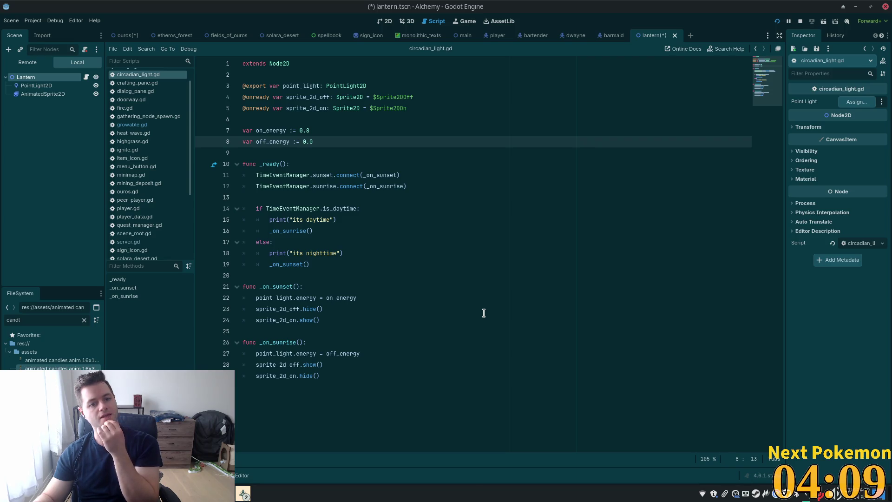
Add, then remove, a stray line below the off_energy export in circadian_light.gd
{"action": "left_click", "coordinate": [329, 145]}
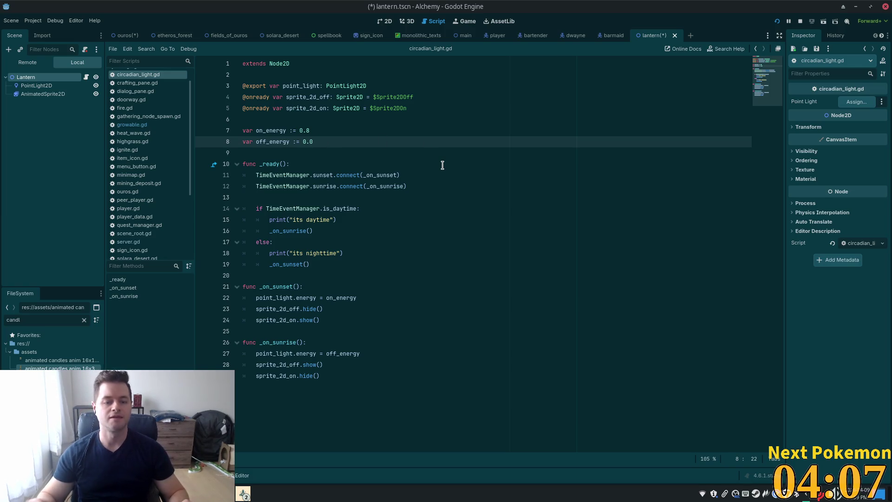
{"action": "key", "text": "Return"}
{"action": "type", "text": "v"}
{"action": "key", "text": "BackSpace"}
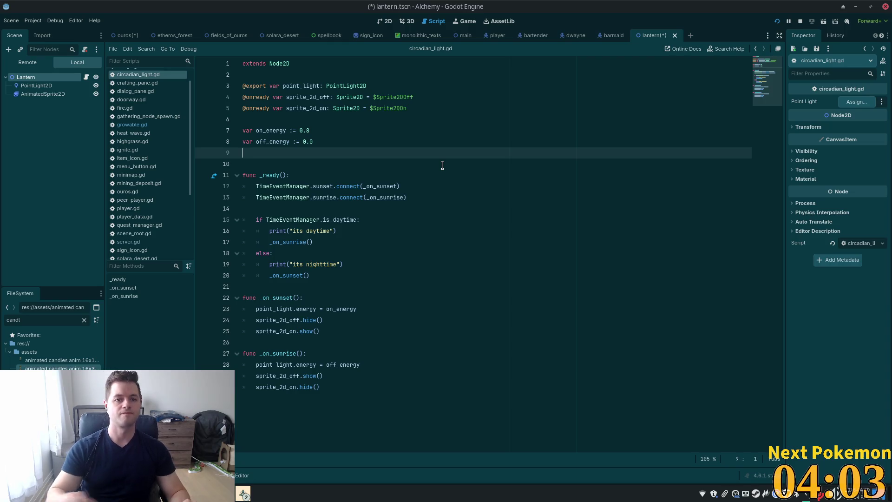
{"action": "key", "text": "BackSpace"}
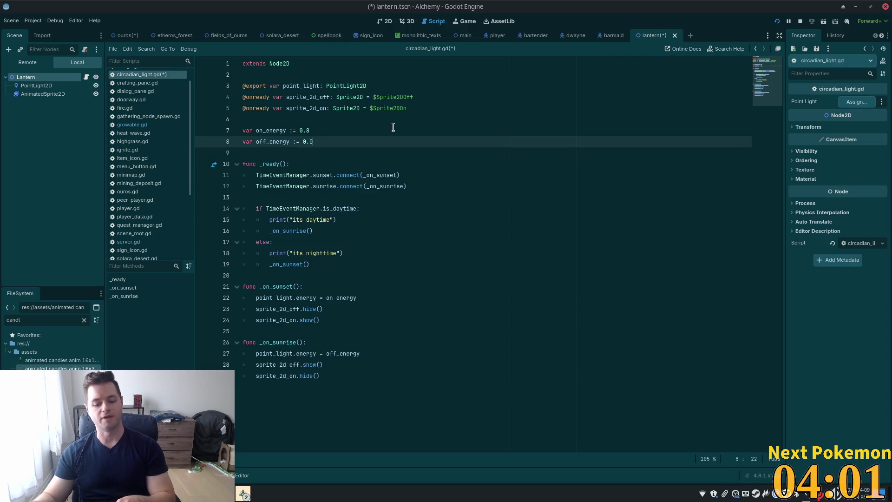
{"action": "left_click", "coordinate": [379, 86]}
{"action": "key", "text": "Return"}
{"action": "key", "text": "Return"}
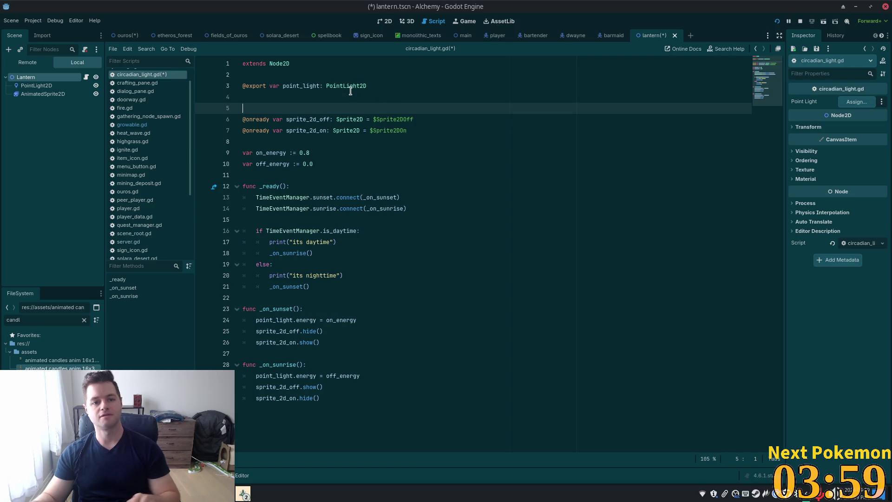
{"action": "left_click", "coordinate": [349, 93]}
{"action": "type", "text": "@expor"}
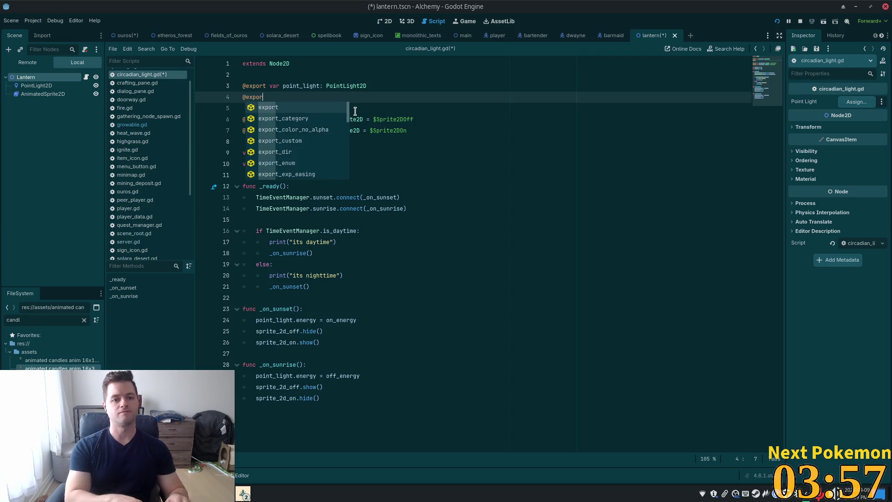
{"action": "key", "text": "Return"}
{"action": "type", "text": "var "}
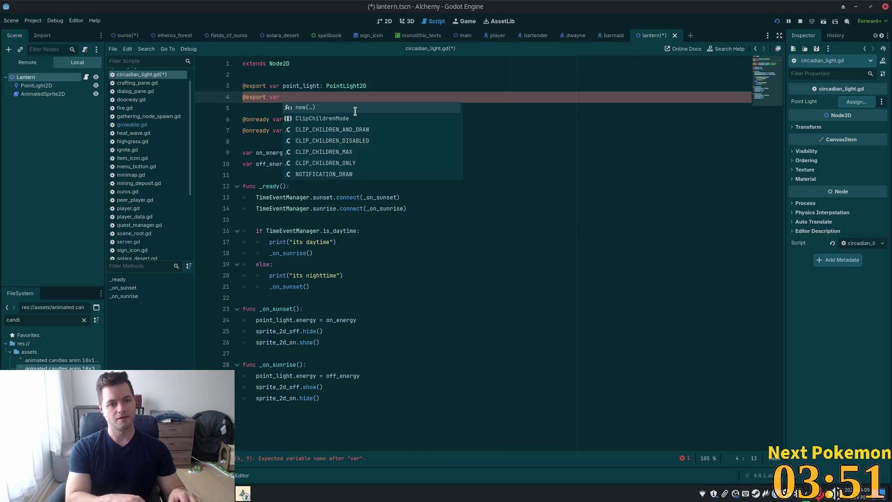
{"action": "type", "text": "a"}
{"action": "type", "text": "dditional)"}
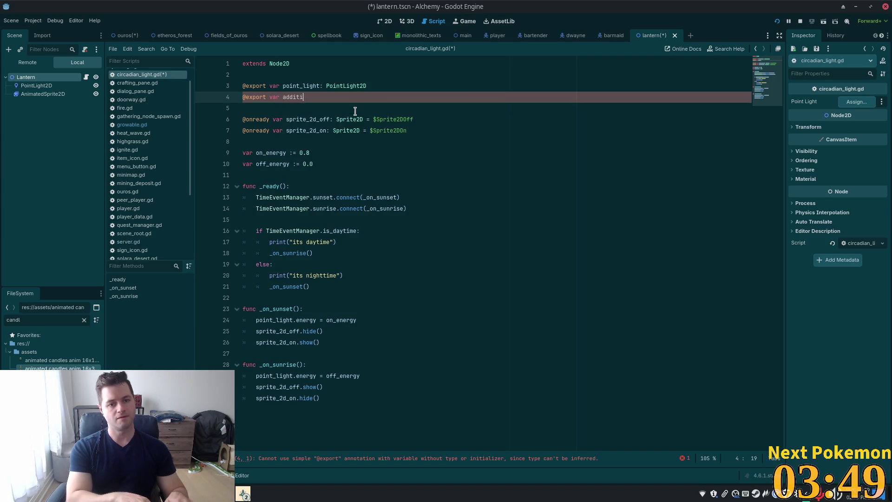
{"action": "key", "text": "BackSpace"}
{"action": "type", "text": "_"}
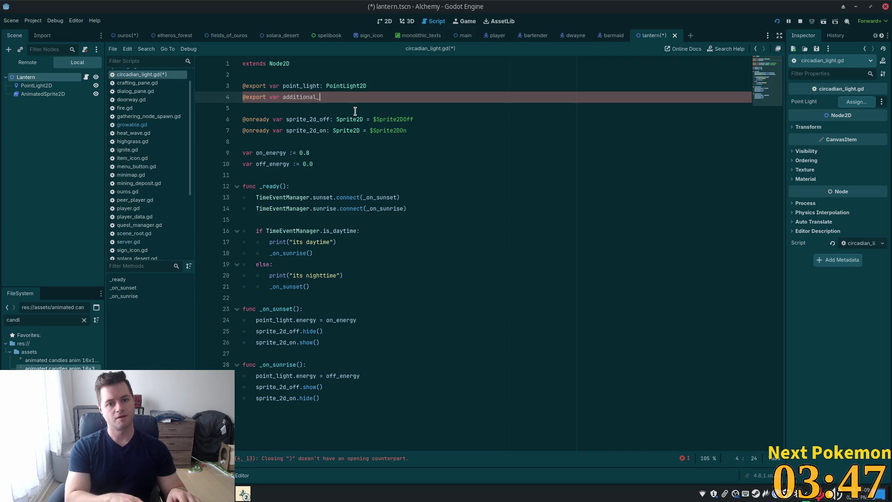
{"action": "type", "text": "light_lay"}
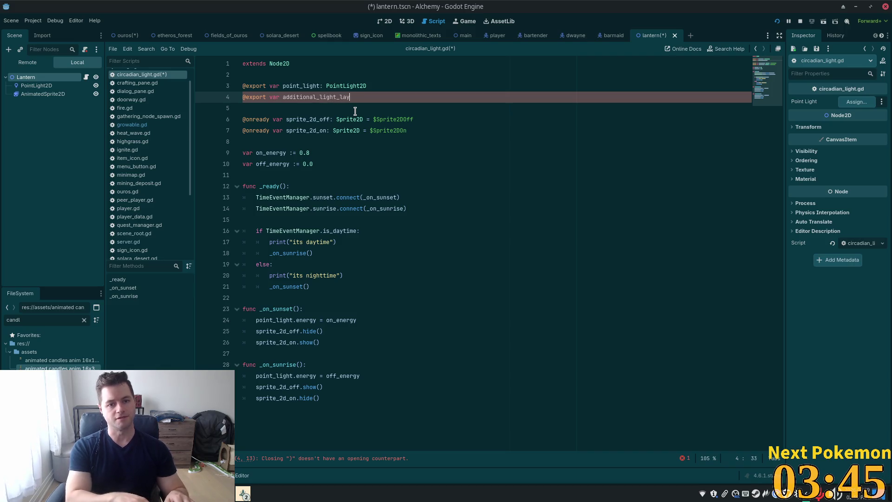
{"action": "type", "text": "ers"}
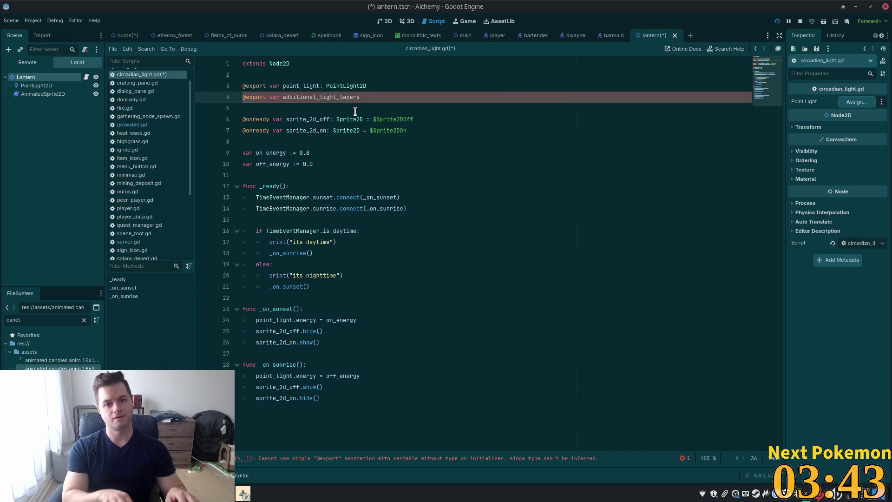
{"action": "type", "text": ": Array"}
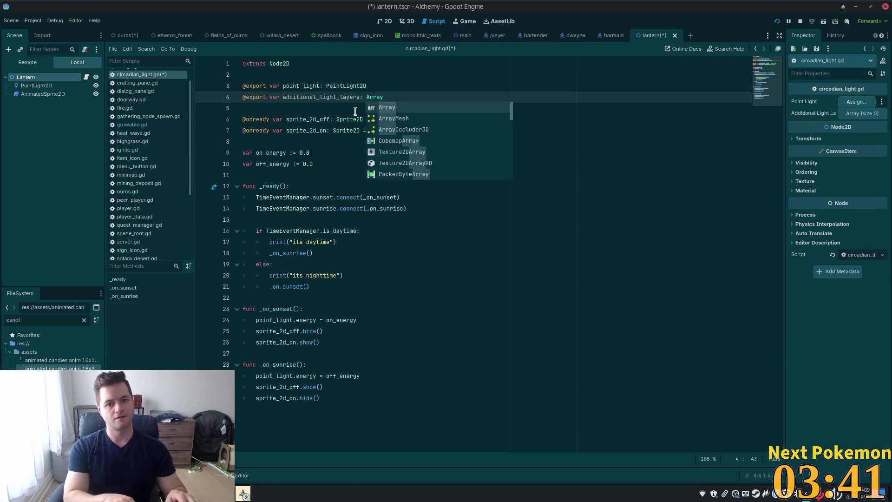
{"action": "type", "text": "[int"}
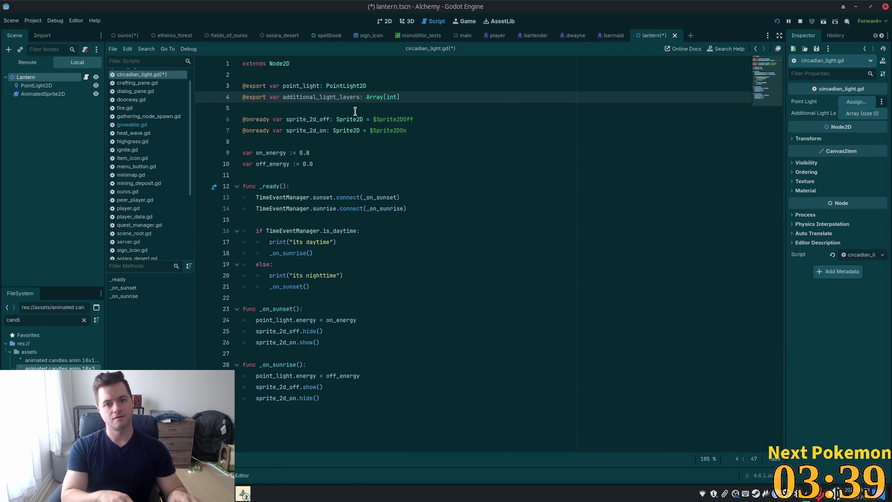
{"action": "key", "text": "ctrl+s"}
{"action": "key", "text": "Right"}
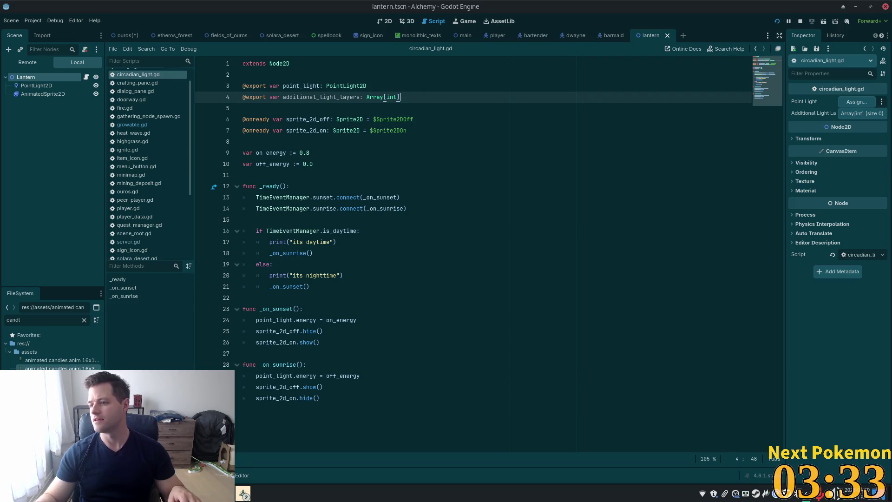
{"action": "triple_click", "coordinate": [392, 97]}
{"action": "left_click", "coordinate": [360, 96]}
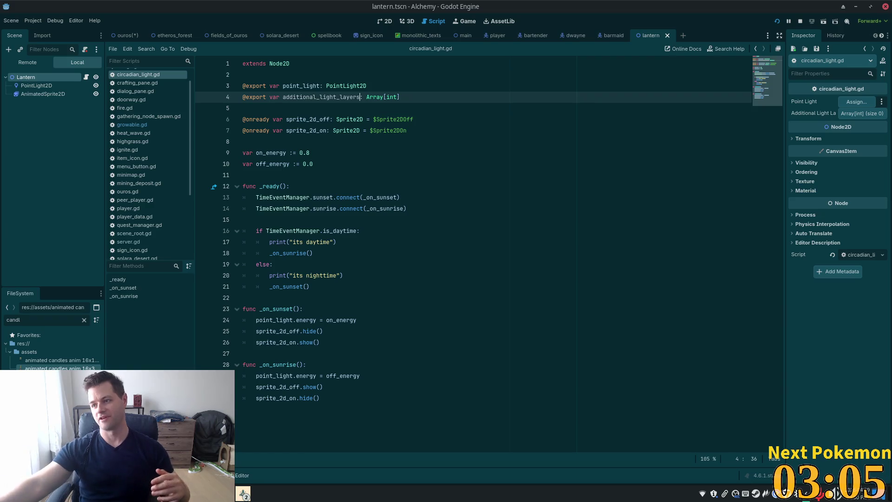
{"action": "left_click", "coordinate": [243, 493]}
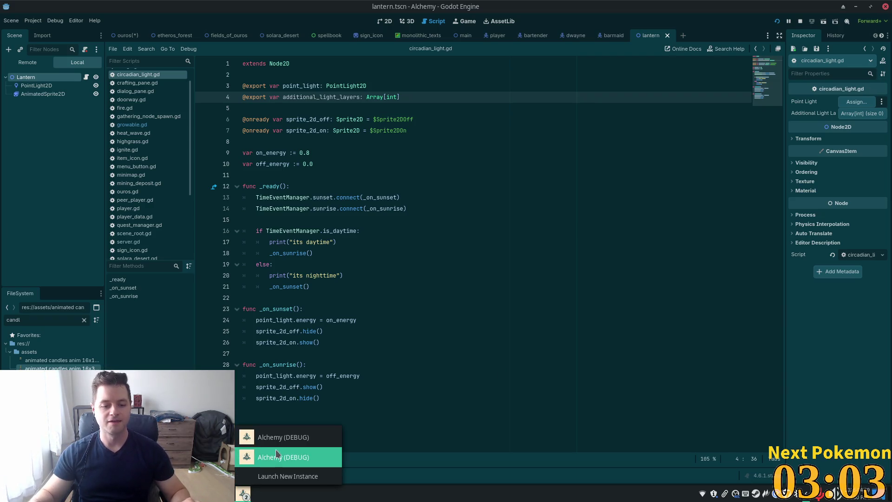
Bring the running Alchemy (DEBUG) game window in front of the editor
{"action": "left_click", "coordinate": [315, 436]}
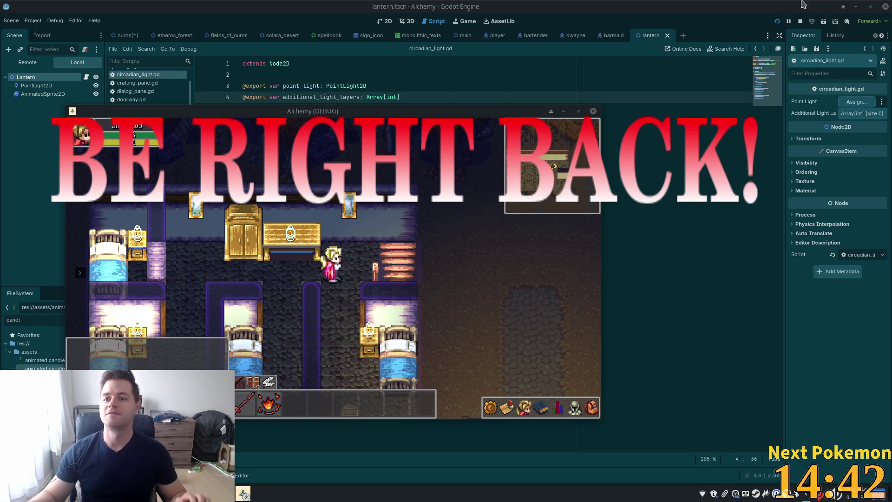
Rerun the game and check the null point_light error at line 24 in _on_sunset
{"action": "key", "text": "F5"}
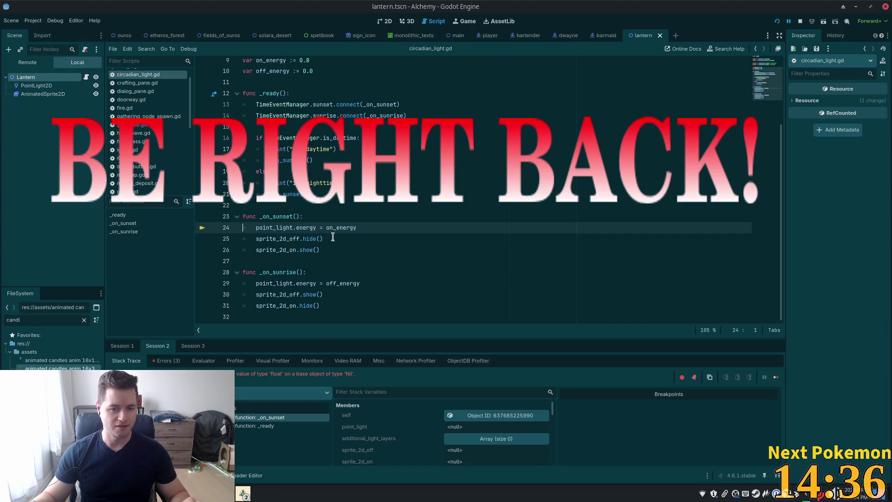
{"action": "left_click", "coordinate": [260, 232]}
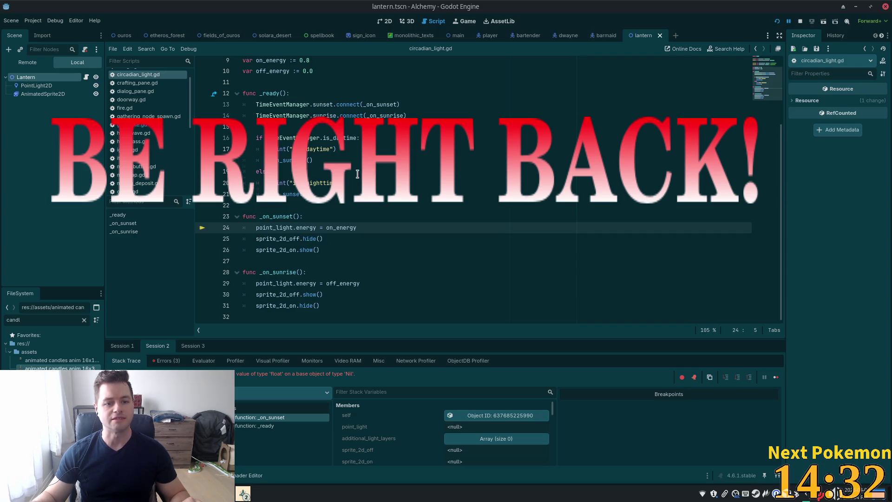
{"action": "scroll", "coordinate": [358, 173], "scroll_direction": "up", "scroll_amount": 3}
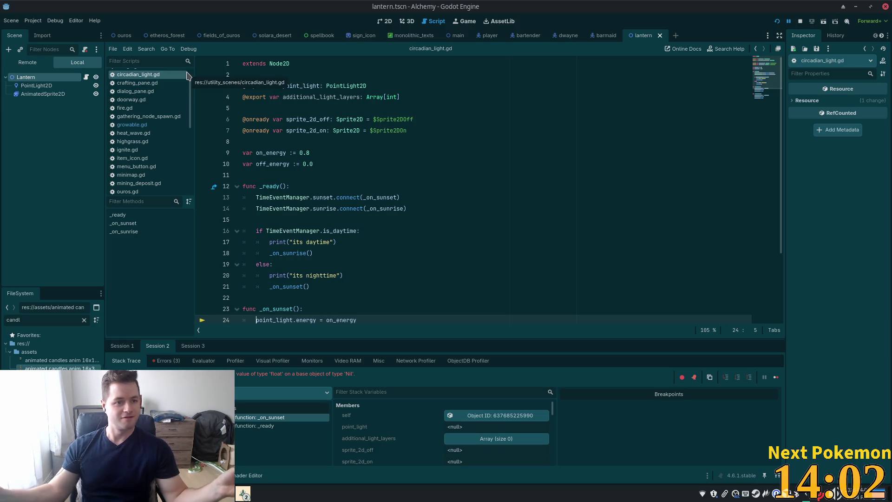
Assign the PointLight2D node to Lantern's Point Light property, save, and rerun the game
{"action": "left_click", "coordinate": [37, 85]}
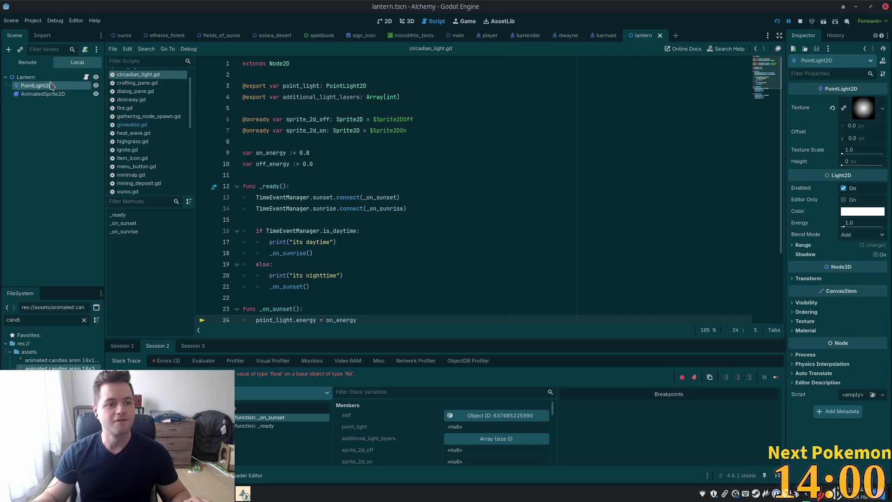
{"action": "key", "text": "Up"}
{"action": "left_click_drag", "start_coordinate": [37, 85], "coordinate": [857, 101]}
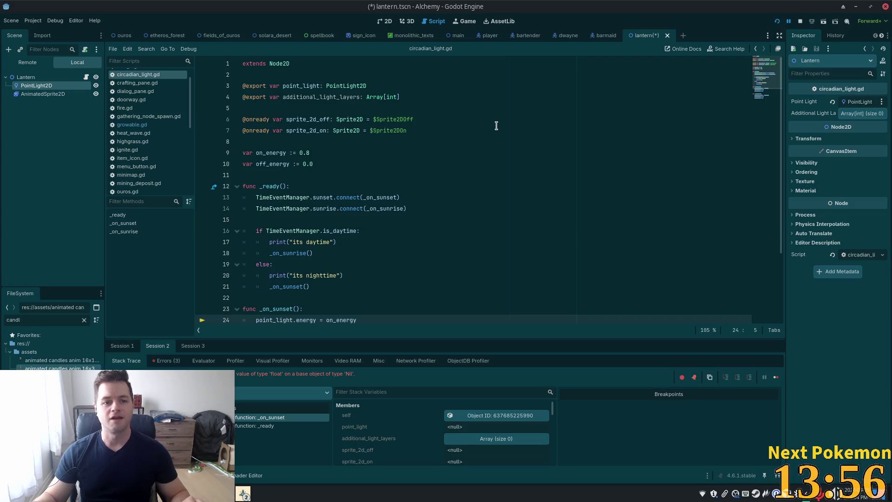
{"action": "left_click", "coordinate": [337, 100]}
{"action": "key", "text": "ctrl+s"}
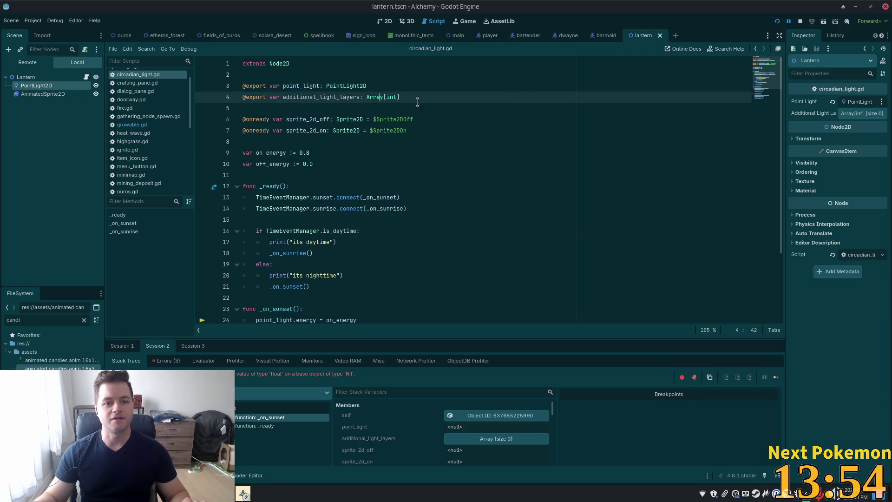
{"action": "left_click", "coordinate": [779, 21]}
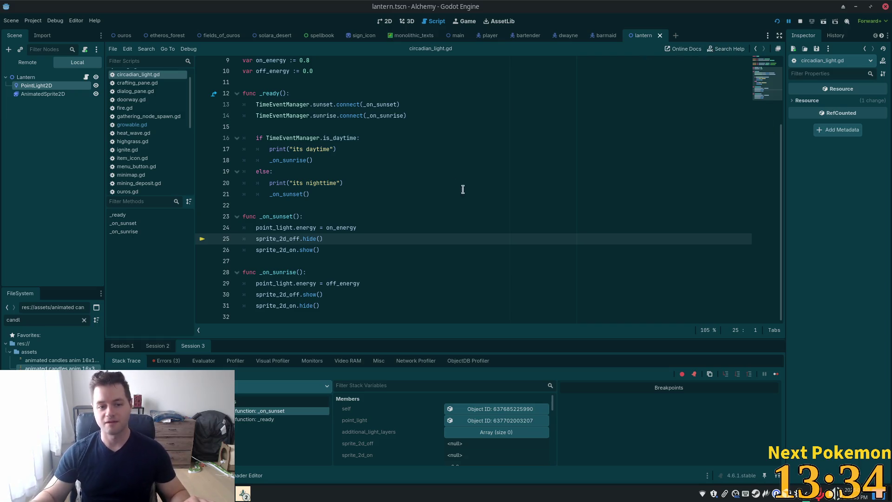
{"action": "left_click", "coordinate": [487, 185]}
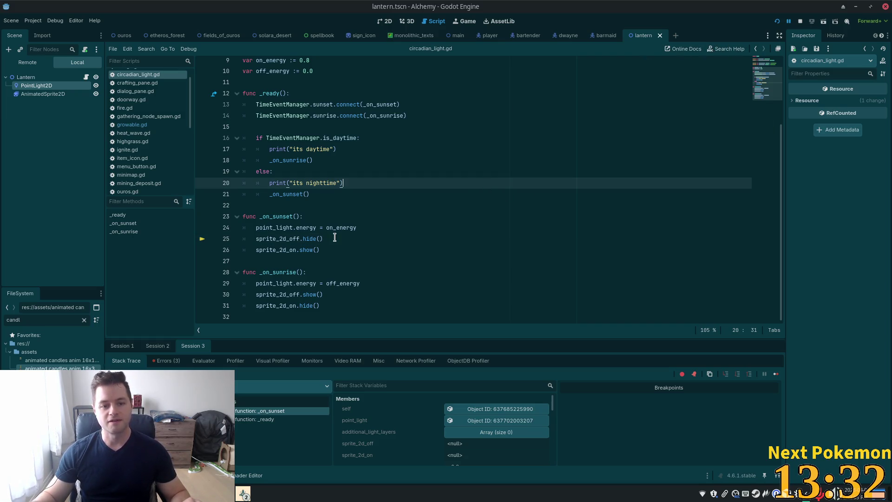
Trace sprite_2d_off in the script, then select the lantern's AnimatedSprite2D to view its five frames
{"action": "double_click", "coordinate": [268, 238]}
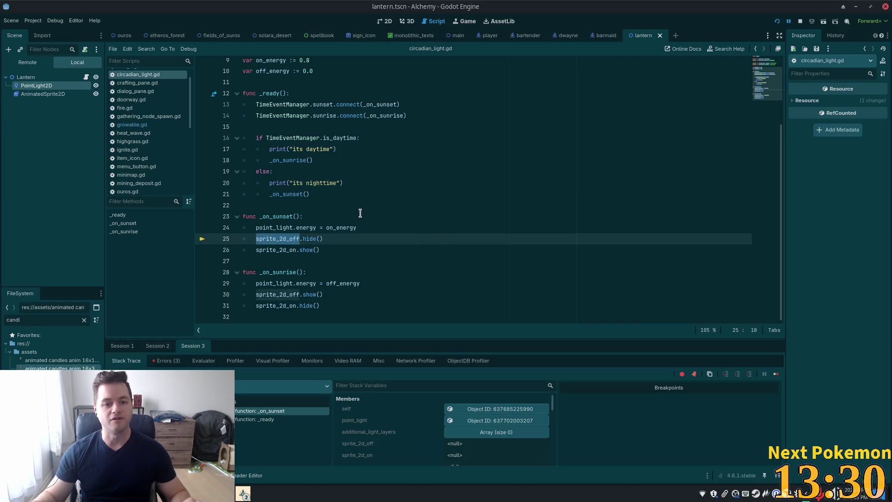
{"action": "scroll", "coordinate": [335, 184], "scroll_direction": "up", "scroll_amount": 2}
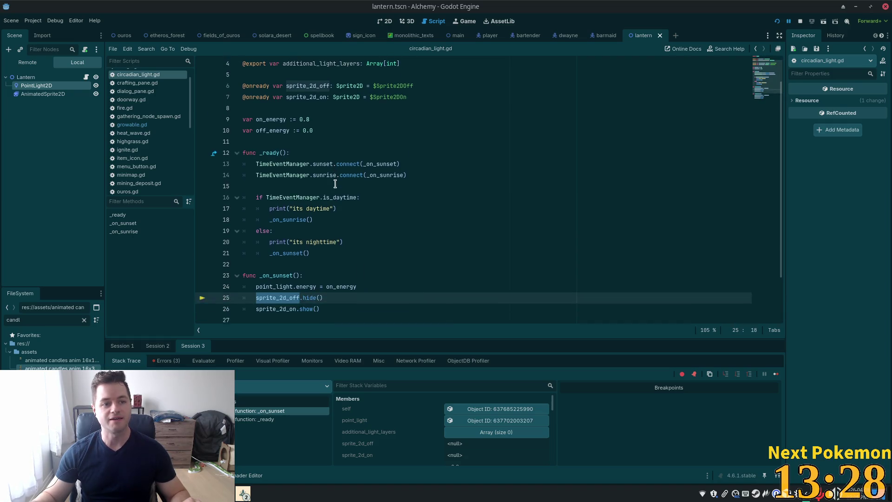
{"action": "scroll", "coordinate": [335, 184], "scroll_direction": "down", "scroll_amount": 1}
{"action": "scroll", "coordinate": [331, 168], "scroll_direction": "up", "scroll_amount": 2}
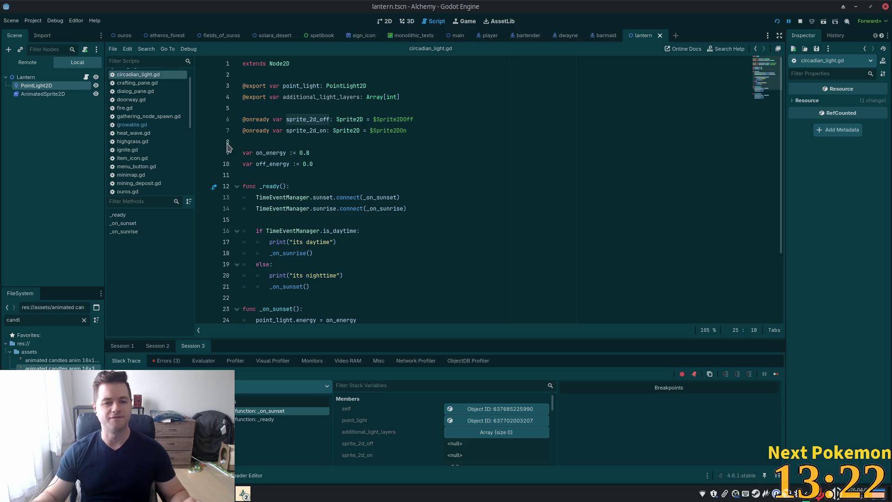
{"action": "left_click", "coordinate": [41, 93]}
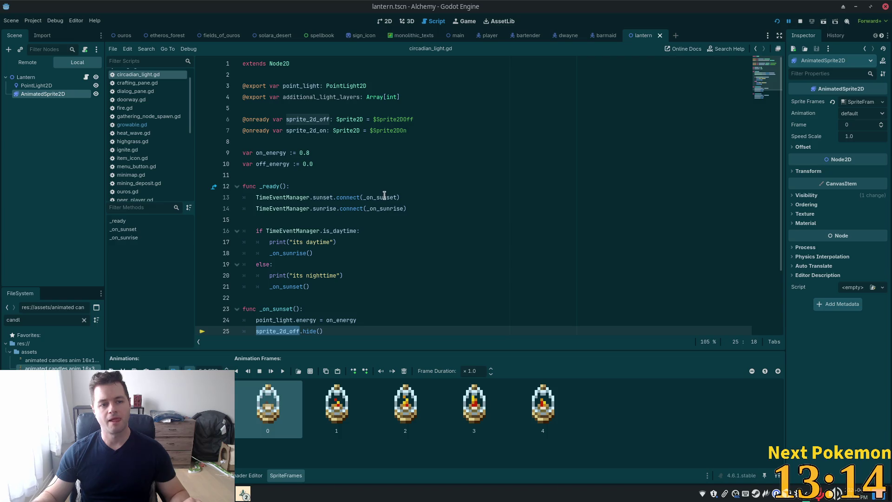
Scroll through circadian_light.gd to review the sprite references in _on_sunset and _on_sunrise
{"action": "scroll", "coordinate": [384, 195], "scroll_direction": "down", "scroll_amount": 3}
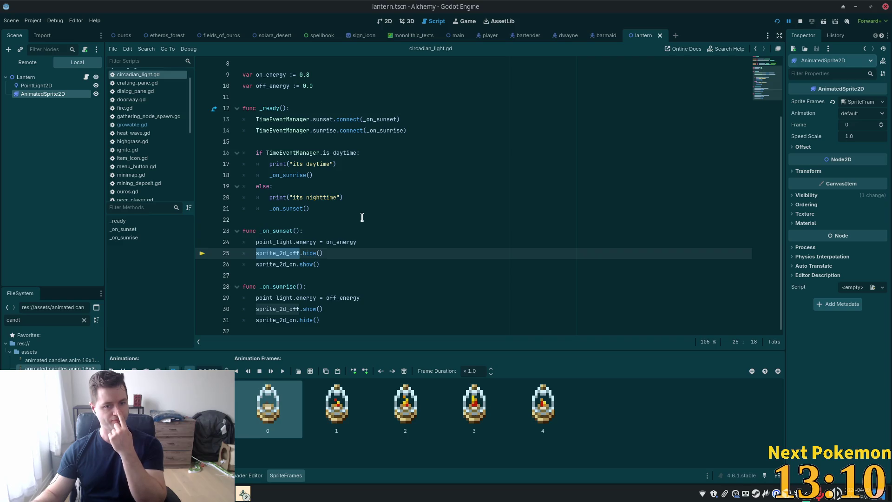
{"action": "scroll", "coordinate": [362, 217], "scroll_direction": "up", "scroll_amount": 3}
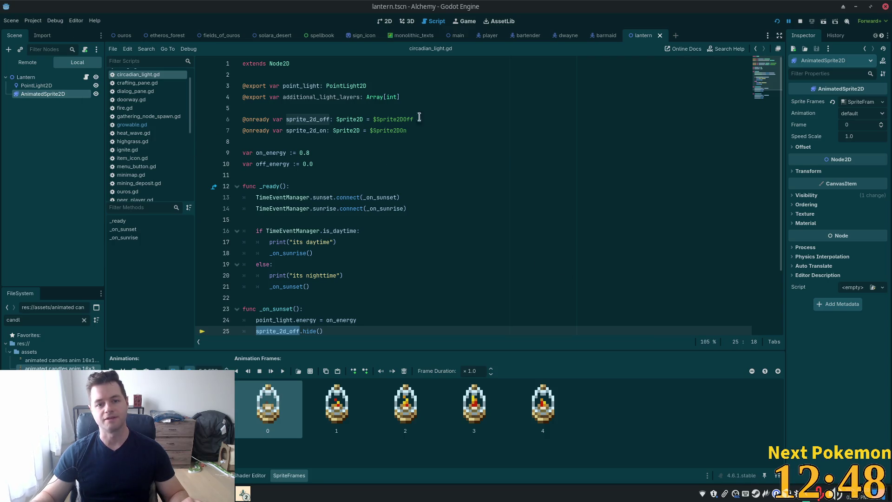
Rename the AnimatedSprite2D node to Sprite2DOn, copying the name from script line 7
{"action": "double_click", "coordinate": [65, 94]}
{"action": "key", "text": "Escape"}
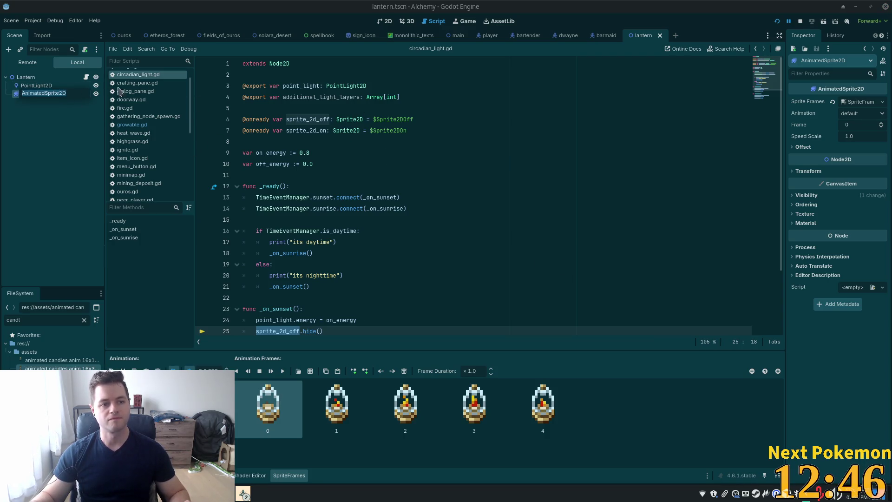
{"action": "double_click", "coordinate": [397, 119]}
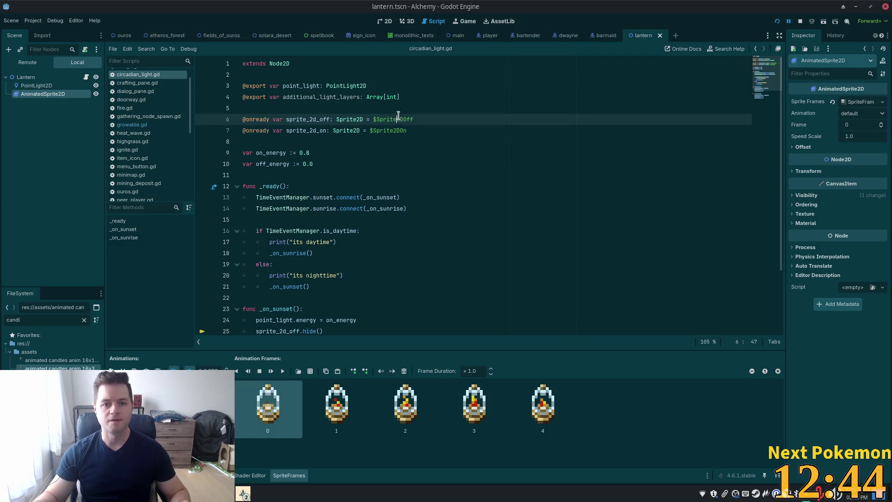
{"action": "left_click", "coordinate": [408, 131]}
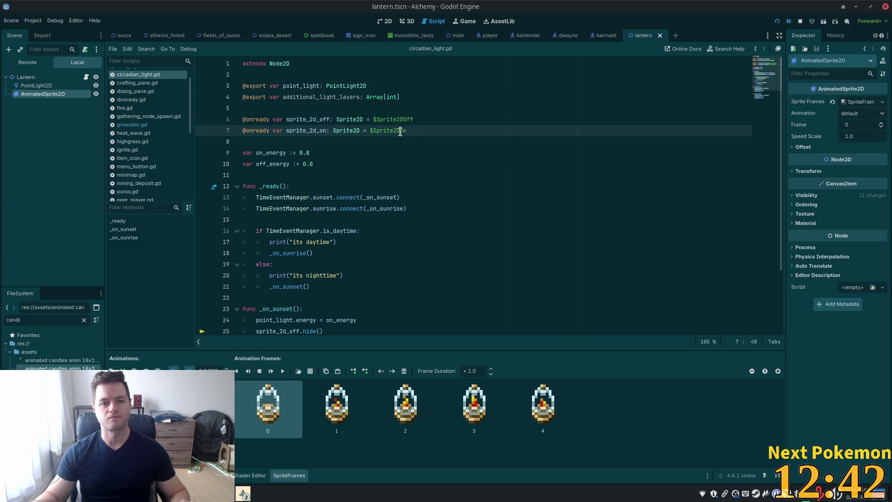
{"action": "double_click", "coordinate": [400, 130]}
{"action": "key", "text": "ctrl+c"}
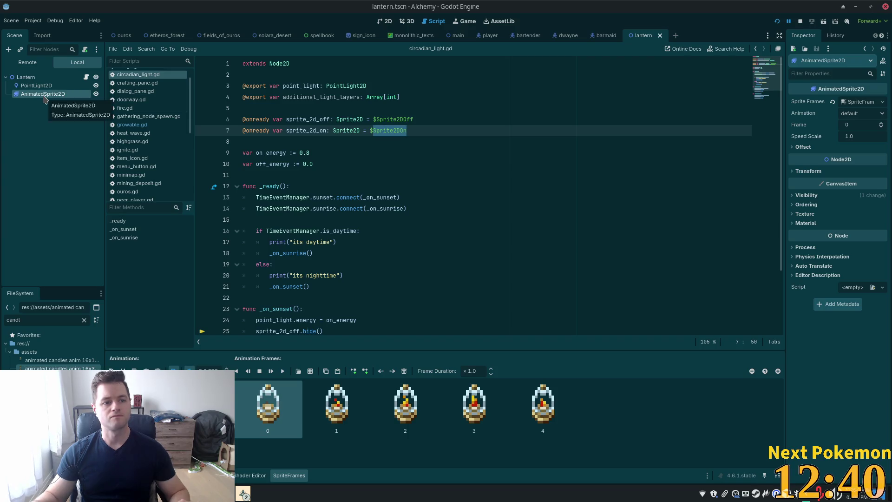
{"action": "double_click", "coordinate": [43, 94]}
{"action": "key", "text": "ctrl+v"}
{"action": "key", "text": "Return"}
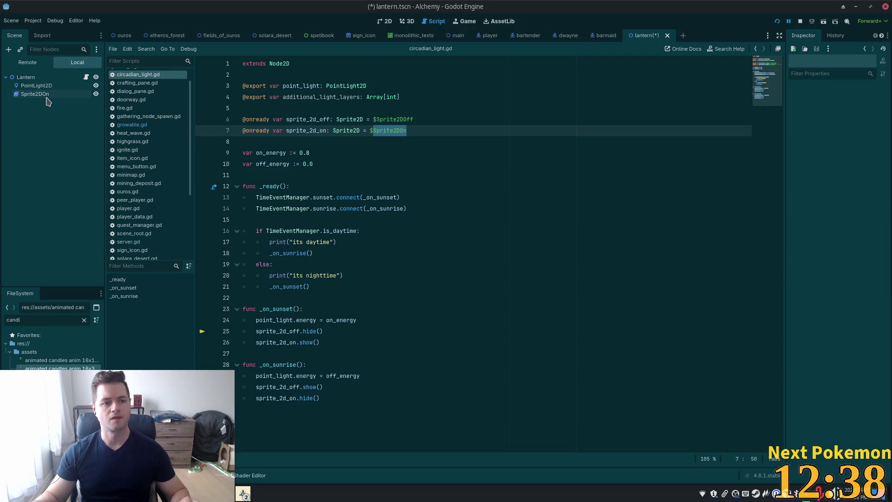
Duplicate Sprite2DOn and rename the copy Sprite2DOff to match script line 6
{"action": "key", "text": "ctrl+d"}
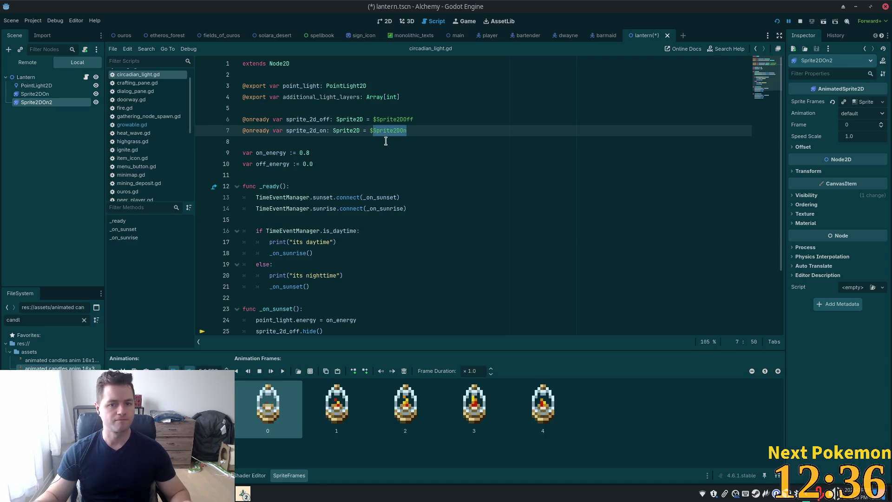
{"action": "left_click", "coordinate": [384, 120]}
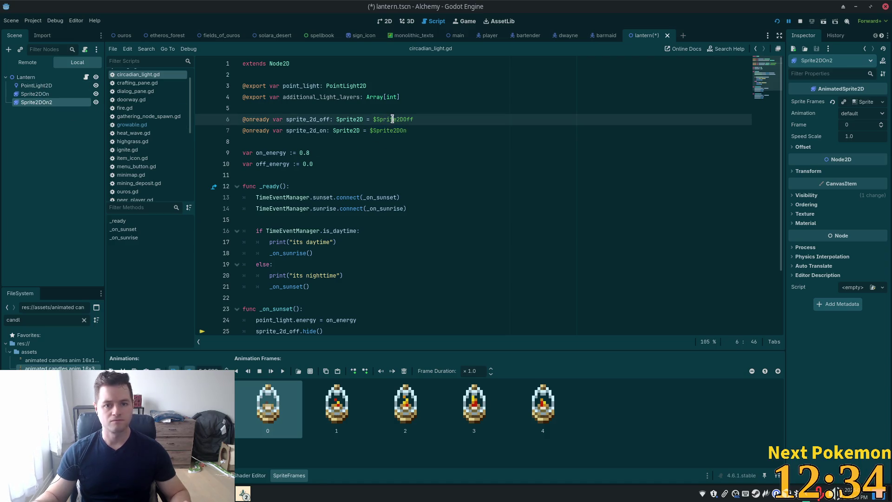
{"action": "double_click", "coordinate": [393, 119]}
{"action": "key", "text": "ctrl+c"}
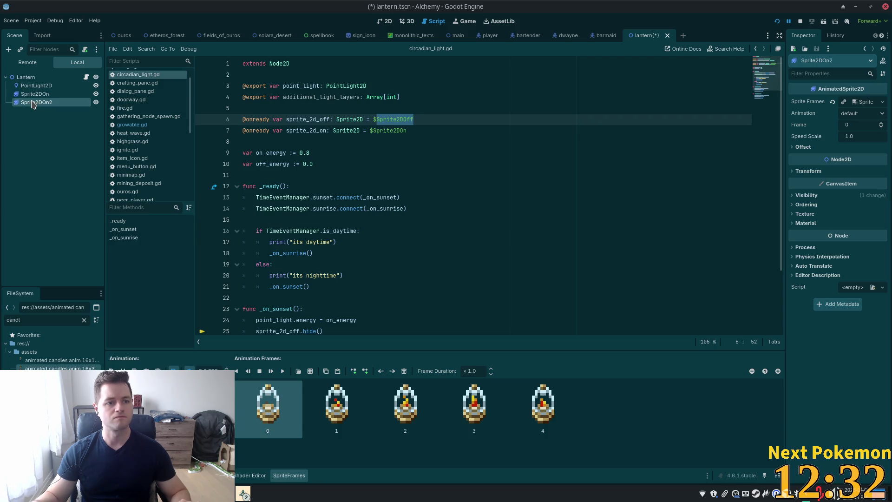
{"action": "double_click", "coordinate": [33, 103]}
{"action": "key", "text": "ctrl+v"}
{"action": "key", "text": "Return"}
{"action": "left_click", "coordinate": [36, 86]}
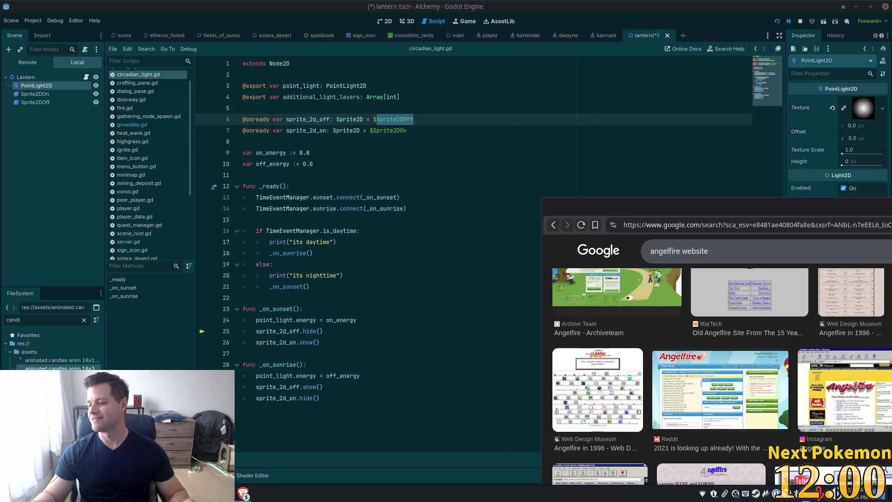
Move the image search window aside and place the caret at the end of the lantern script
{"action": "mouse_move", "coordinate": [852, 158]}
{"action": "left_mouse_down"}
{"action": "mouse_move", "coordinate": [725, 140]}
{"action": "mouse_move", "coordinate": [582, 2]}
{"action": "left_mouse_up"}
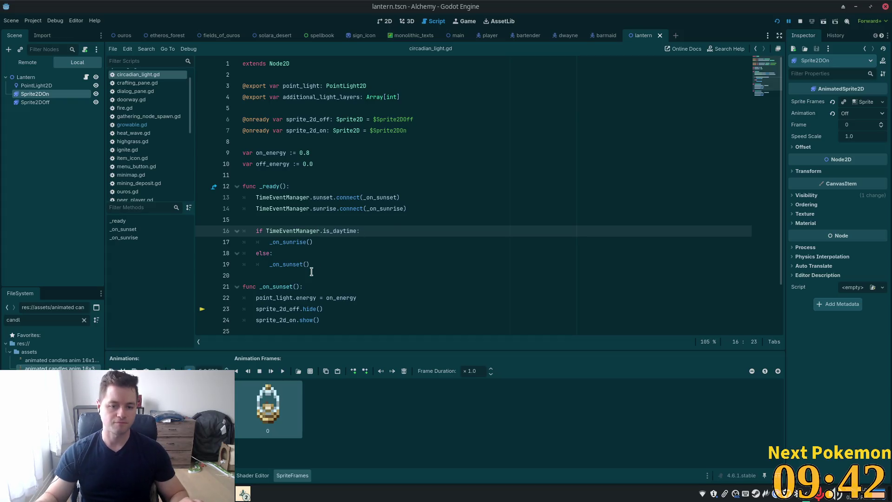
{"action": "scroll", "coordinate": [328, 272], "scroll_direction": "down", "scroll_amount": 1}
{"action": "scroll", "coordinate": [328, 272], "scroll_direction": "down", "scroll_amount": 1}
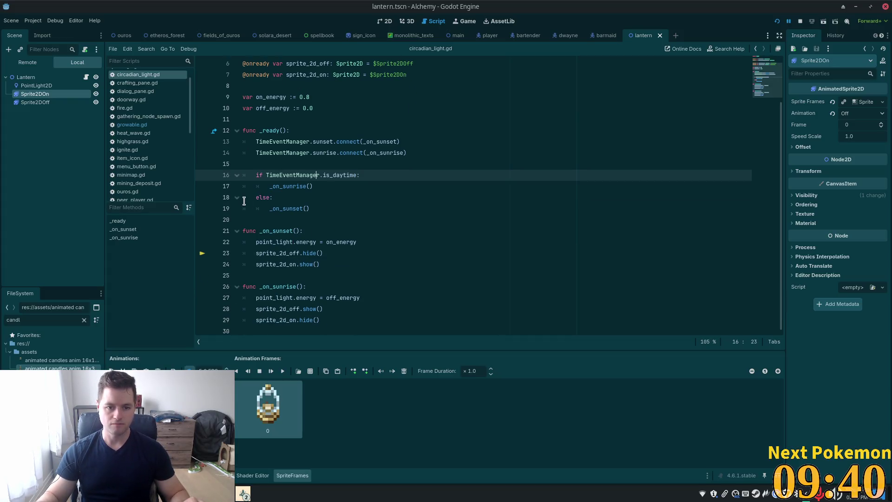
{"action": "left_click", "coordinate": [269, 330]}
{"action": "scroll", "coordinate": [337, 283], "scroll_direction": "down", "scroll_amount": 1}
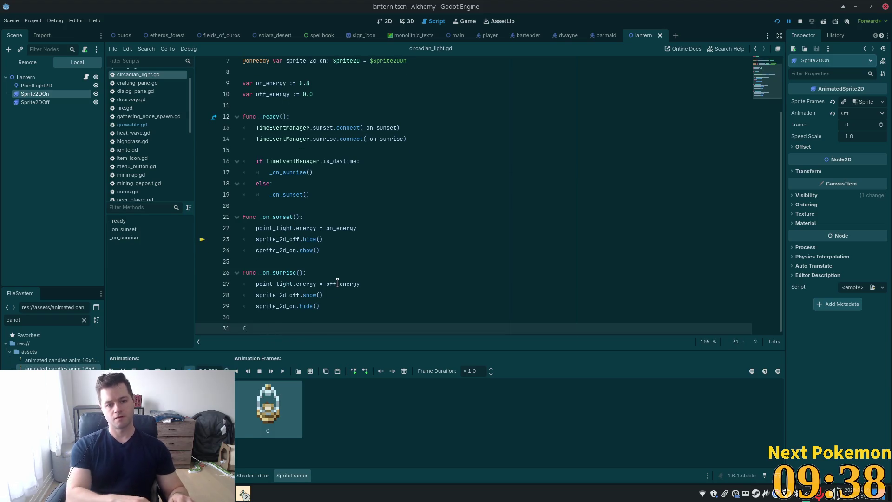
Declare the apply_additional_light_layers() function at the end of circadian_light.gd
{"action": "type", "text": "unc apply_a"}
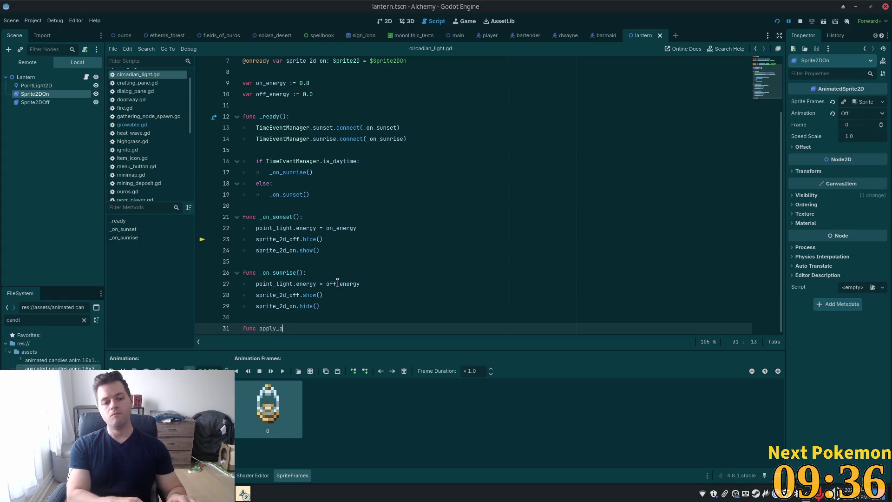
{"action": "type", "text": "dditional_"}
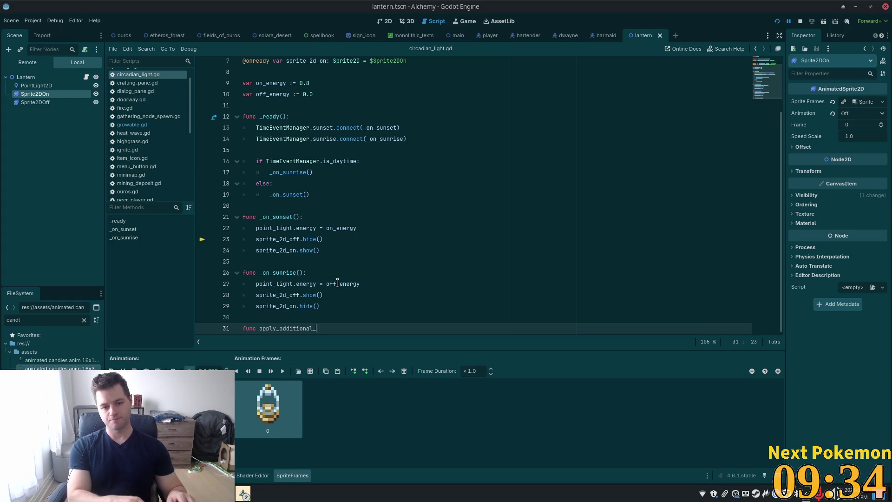
{"action": "type", "text": "light_laye"}
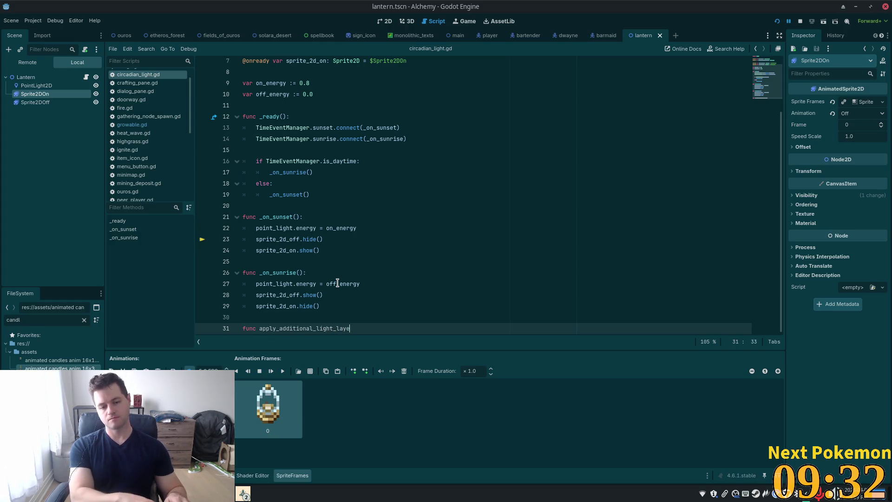
{"action": "type", "text": "rs():"}
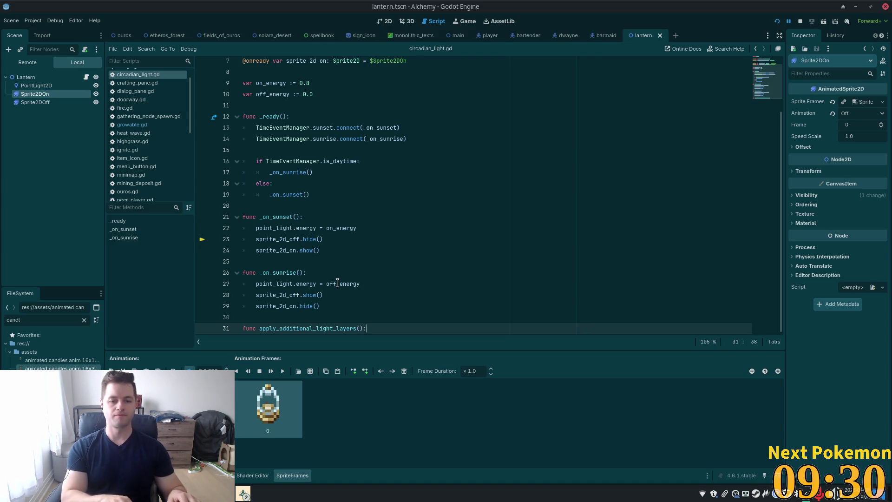
{"action": "key", "text": "Return"}
{"action": "scroll", "coordinate": [362, 246], "scroll_direction": "up", "scroll_amount": 3}
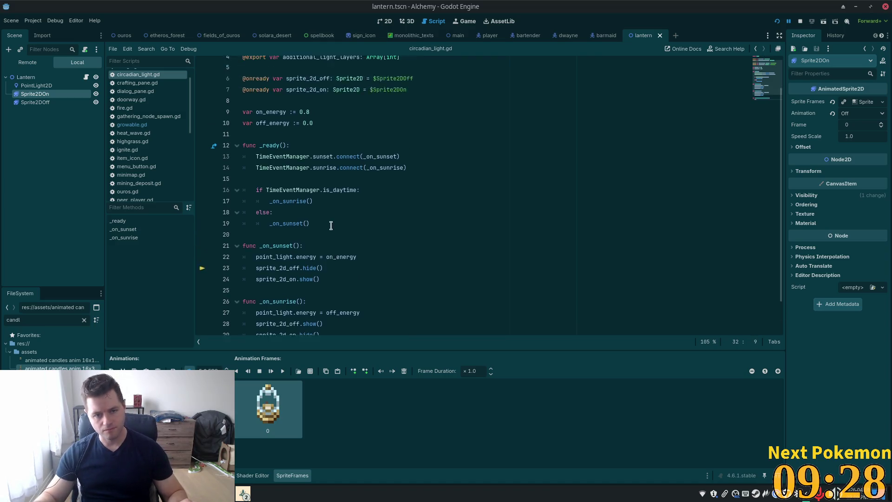
Call apply_additional_light_layers() after the if/else in _ready and save the script
{"action": "left_click", "coordinate": [315, 263]}
{"action": "key", "text": "Return"}
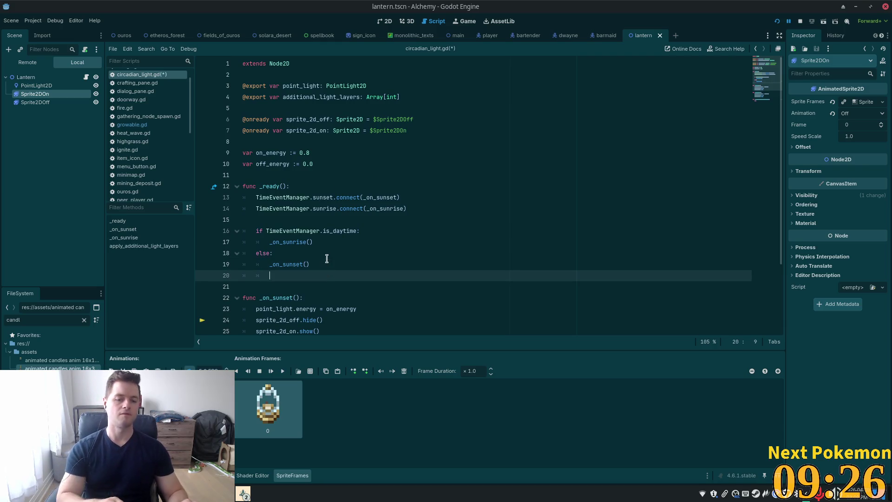
{"action": "key", "text": "BackSpace"}
{"action": "key", "text": "Return"}
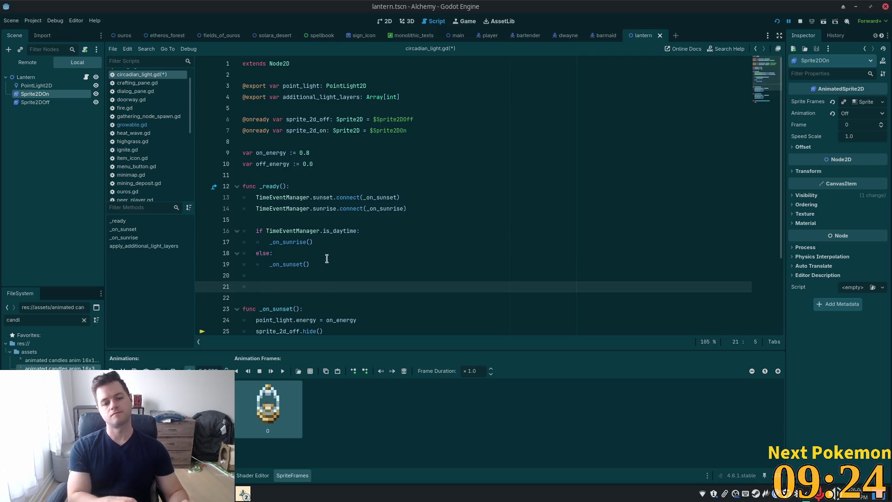
{"action": "type", "text": "apply_"}
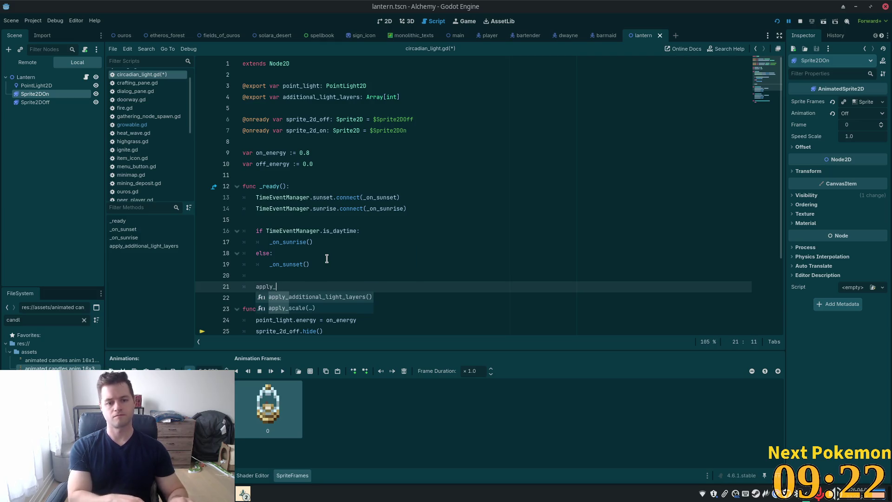
{"action": "key", "text": "Return"}
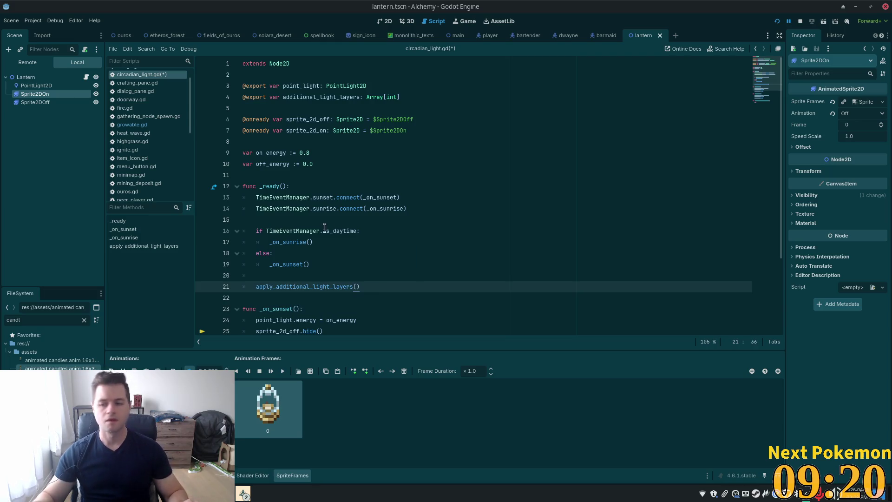
{"action": "key", "text": "ctrl+s"}
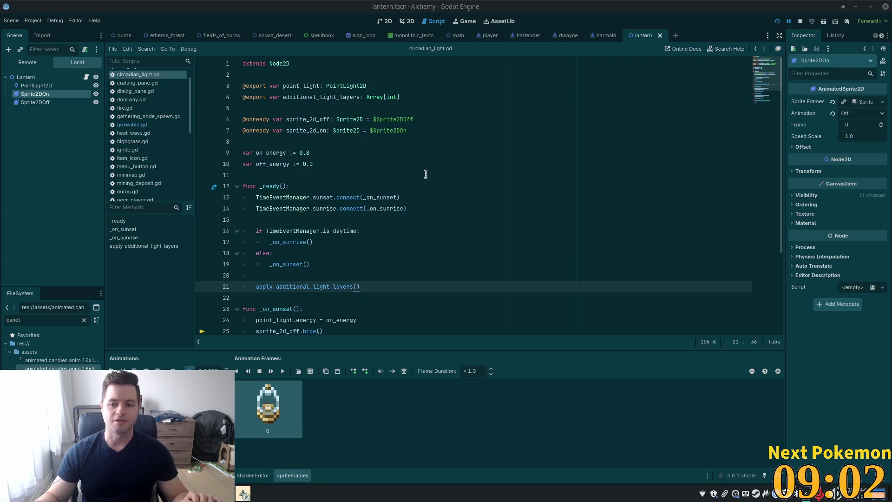
Review the is_daytime check on line 16 before moving to the Cursor editor
{"action": "scroll", "coordinate": [338, 199], "scroll_direction": "down", "scroll_amount": 3}
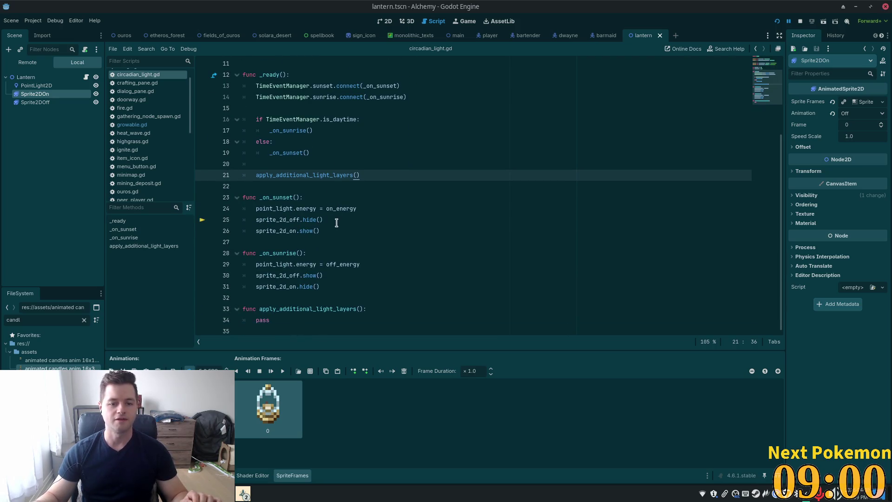
{"action": "scroll", "coordinate": [337, 223], "scroll_direction": "up", "scroll_amount": 3}
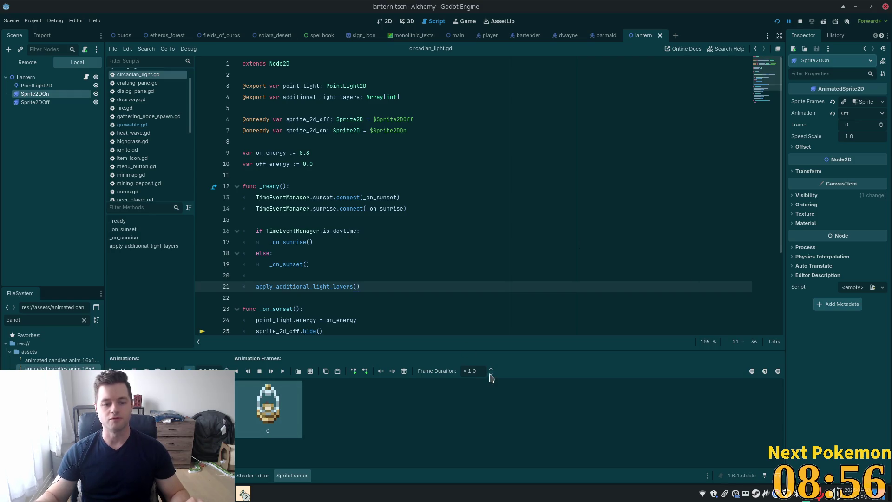
{"action": "left_click", "coordinate": [376, 227]}
{"action": "scroll", "coordinate": [371, 232], "scroll_direction": "down", "scroll_amount": 3}
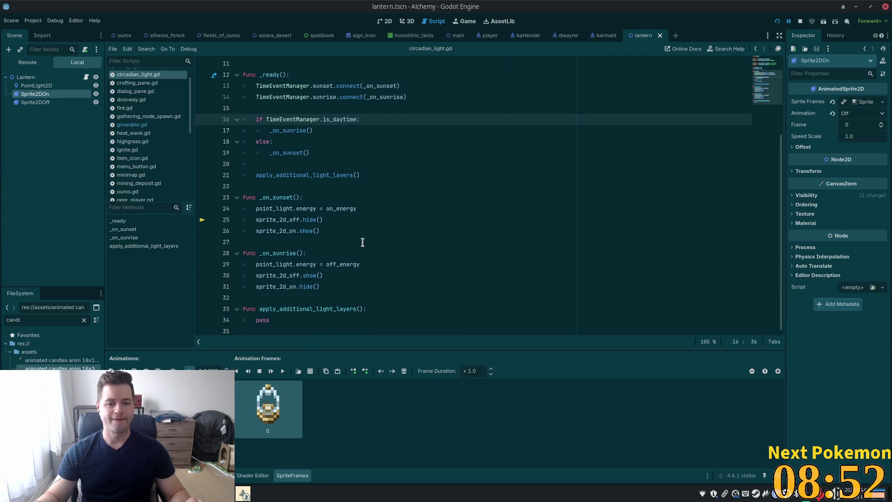
{"action": "key", "text": "alt+Tab"}
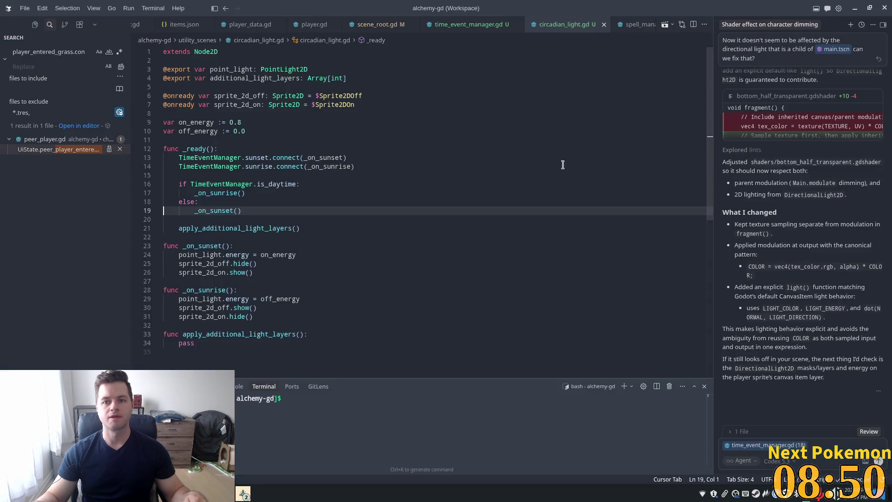
Open circadian_light.gd in Cursor through the quick file search
{"action": "left_click", "coordinate": [483, 184]}
{"action": "key", "text": "ctrl+p"}
{"action": "type", "text": "a"}
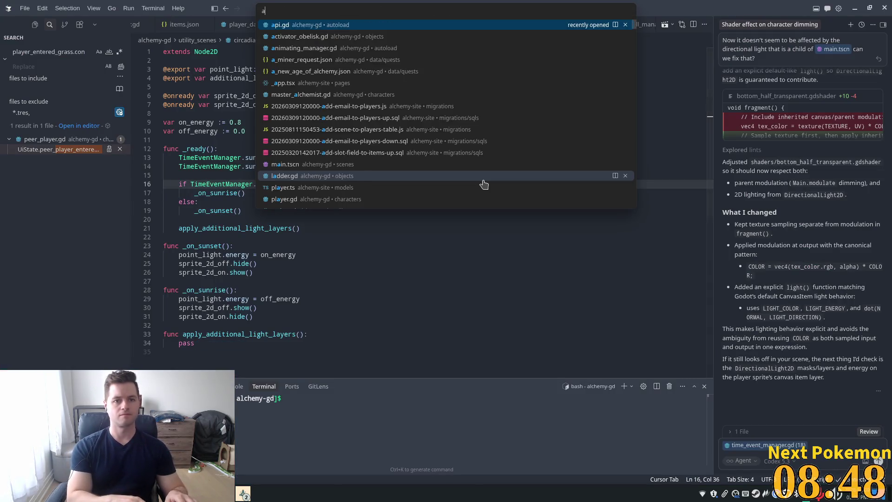
{"action": "key", "text": "BackSpace"}
{"action": "type", "text": "c"}
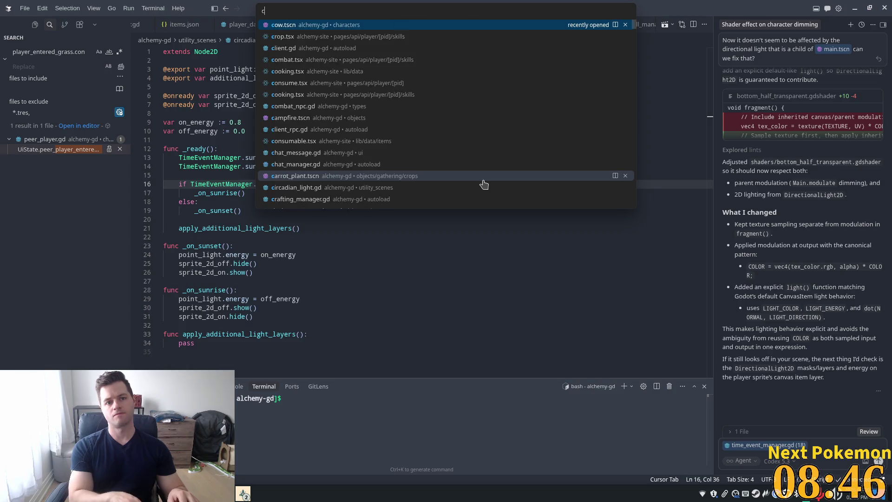
{"action": "type", "text": "ircadia"}
{"action": "key", "text": "Return"}
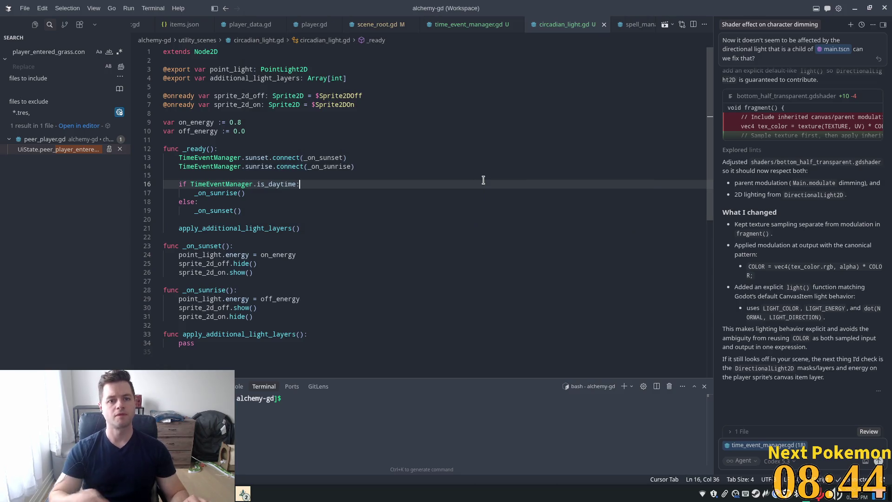
Remove the trailing 's' from the apply_additional_light_layers name on line 33
{"action": "left_click", "coordinate": [316, 334]}
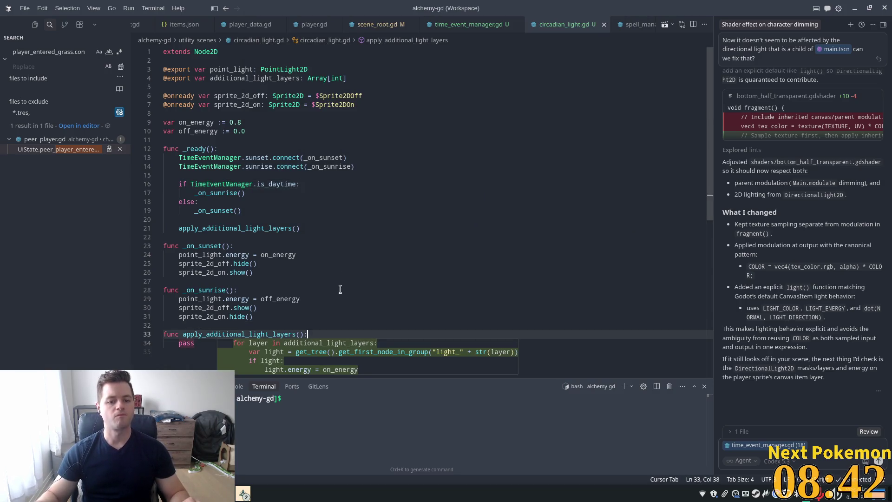
{"action": "scroll", "coordinate": [360, 260], "scroll_direction": "down", "scroll_amount": 2}
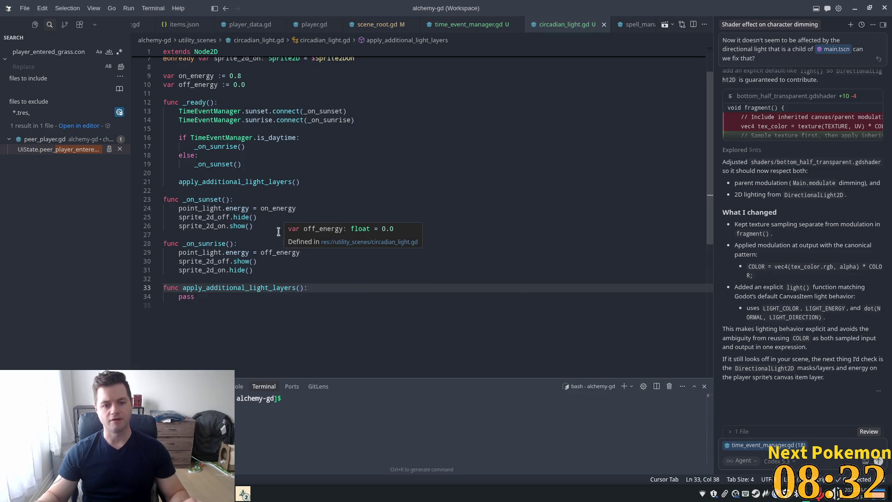
{"action": "key", "text": "alt+Tab"}
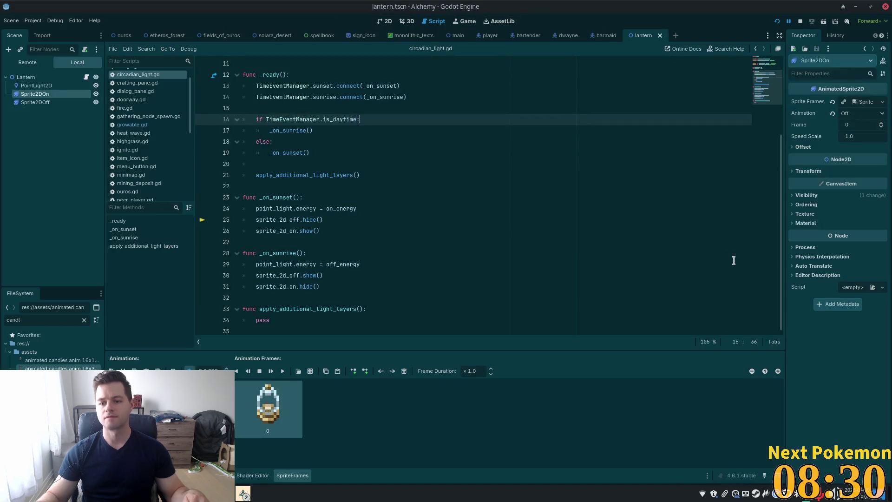
{"action": "key", "text": "alt+Tab"}
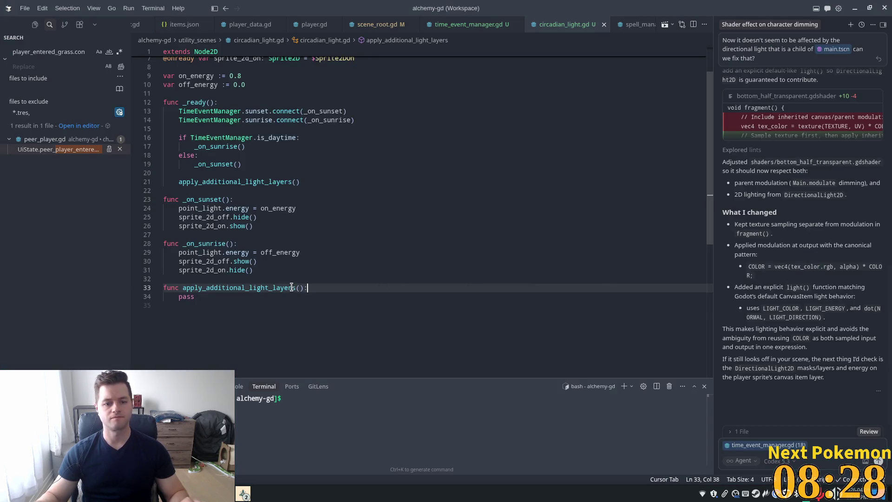
{"action": "left_click", "coordinate": [273, 288]}
{"action": "left_click", "coordinate": [295, 288]}
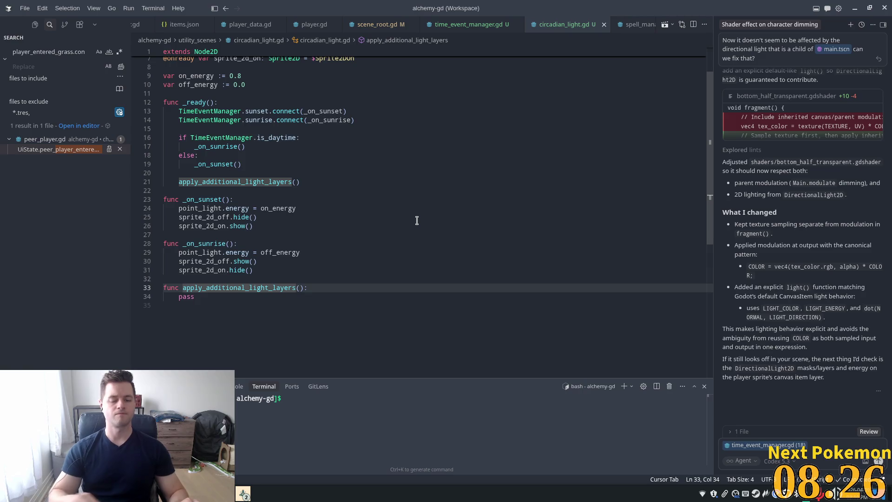
{"action": "key", "text": "BackSpace"}
Rename the stub to apply_additional_light_layer_masks, delete its pass line, and begin typing 'poin'
{"action": "type", "text": "_mask"}
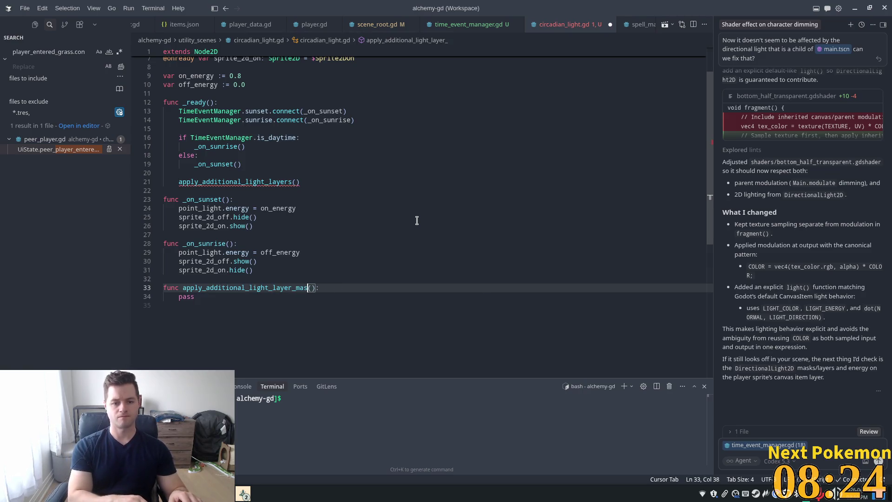
{"action": "type", "text": "s"}
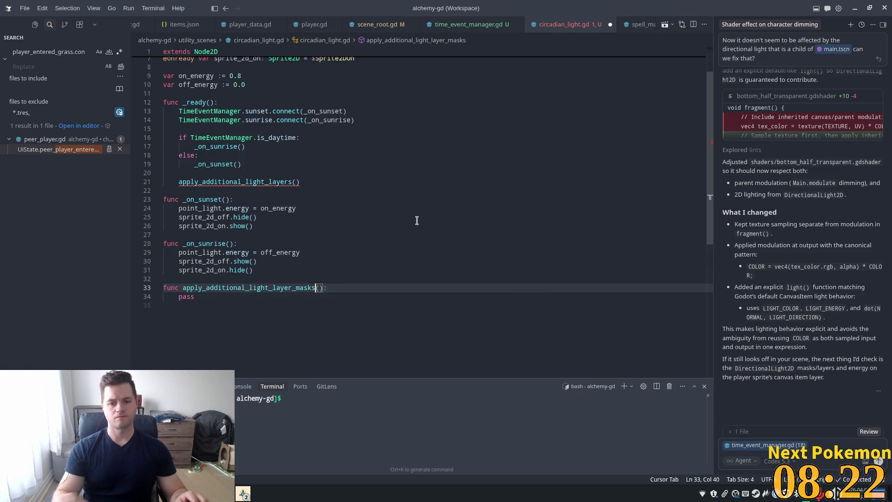
{"action": "key", "text": "End"}
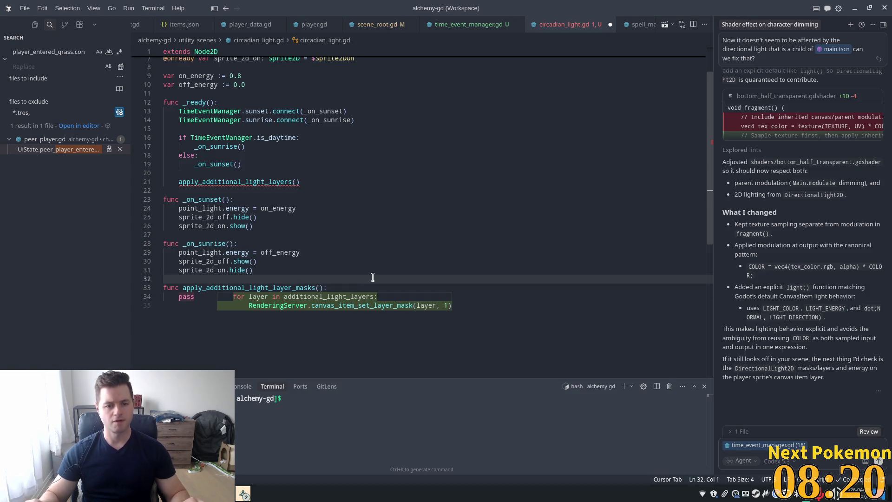
{"action": "key", "text": "Return"}
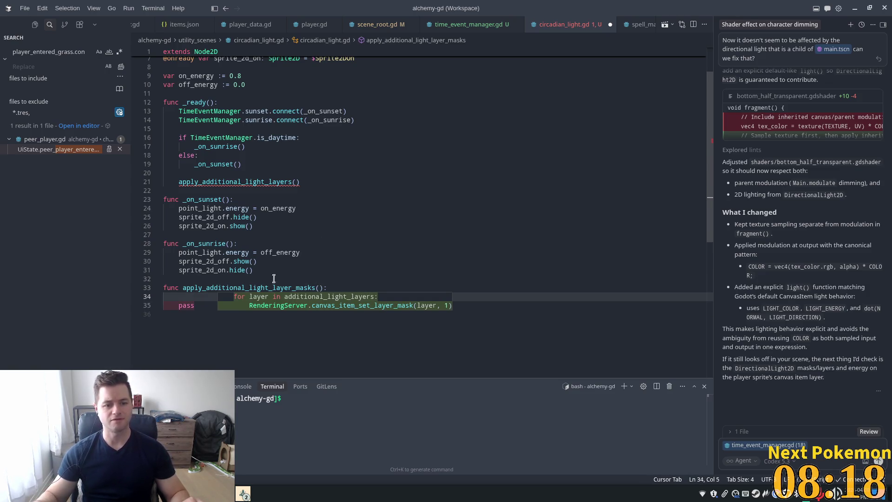
{"action": "left_click_drag", "start_coordinate": [207, 305], "coordinate": [180, 296]}
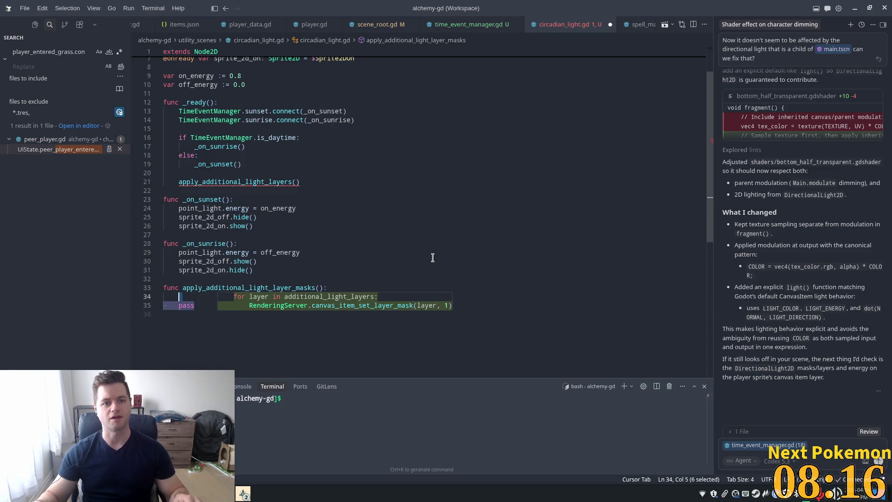
{"action": "key", "text": "BackSpace"}
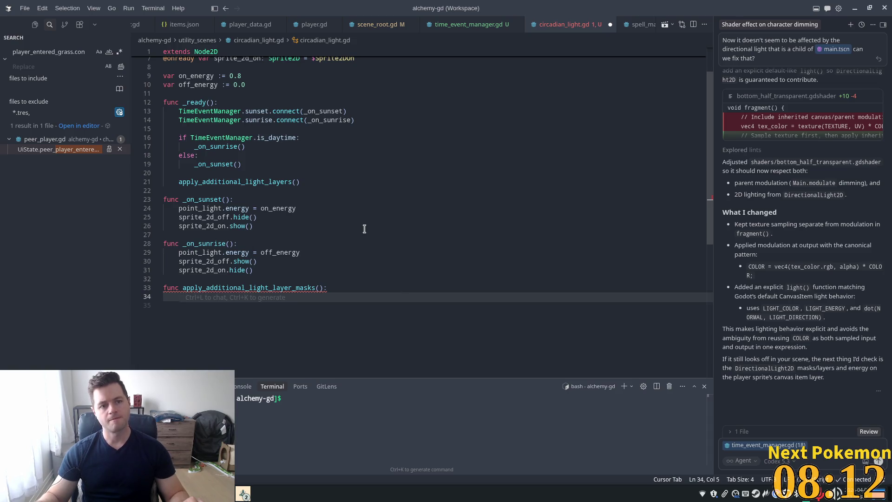
{"action": "scroll", "coordinate": [364, 229], "scroll_direction": "up", "scroll_amount": 2}
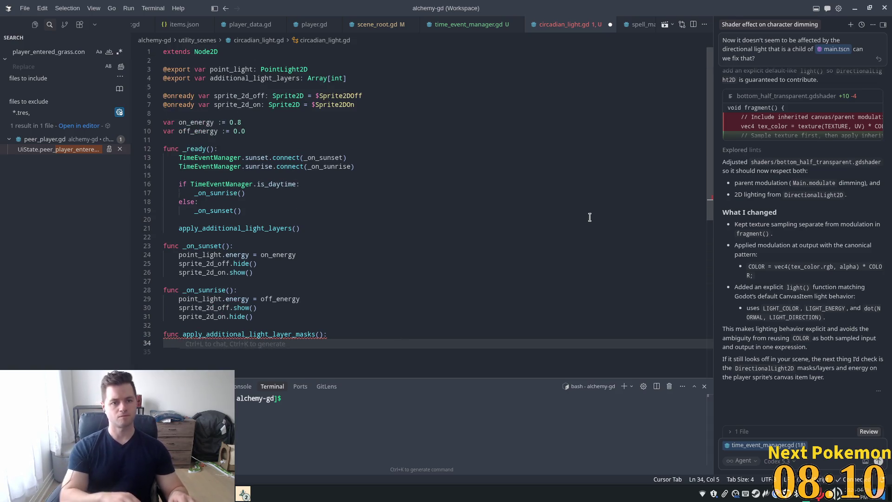
{"action": "type", "text": "poin"}
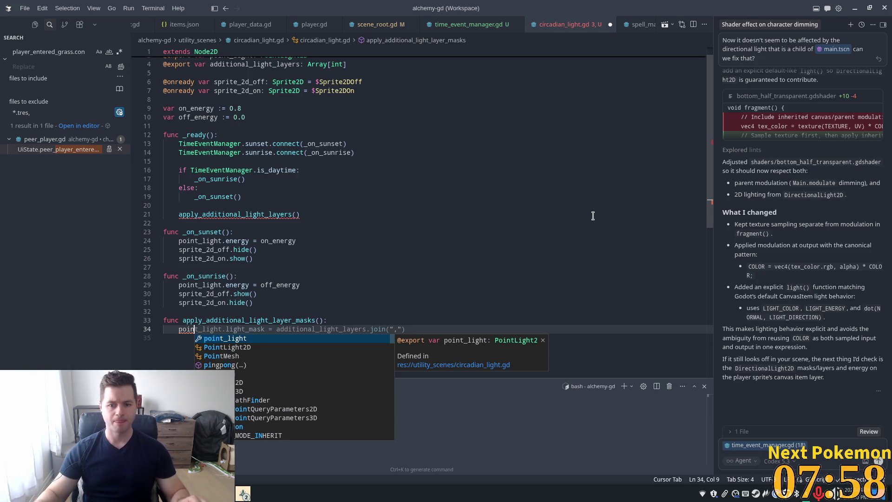
Accept the suggested light_mask assignment, then select that faulty line after its join() error
{"action": "key", "text": "Tab"}
{"action": "mouse_move", "coordinate": [235, 330]}
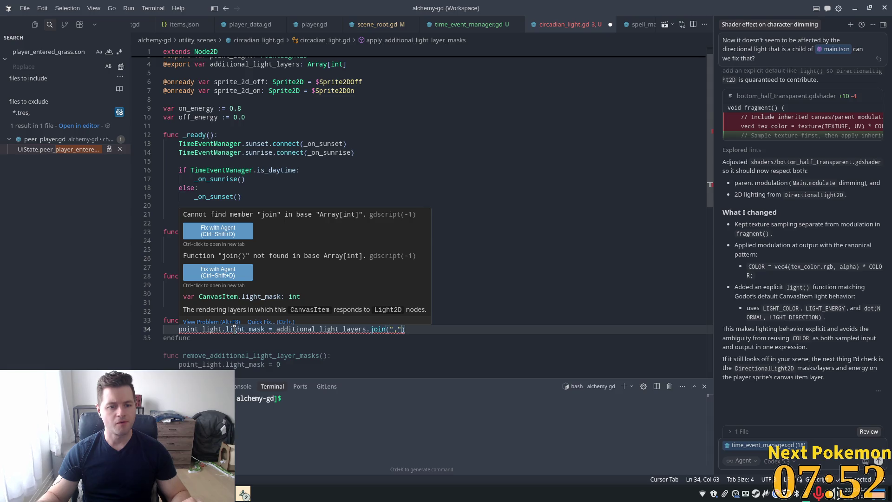
{"action": "left_click", "coordinate": [304, 320]}
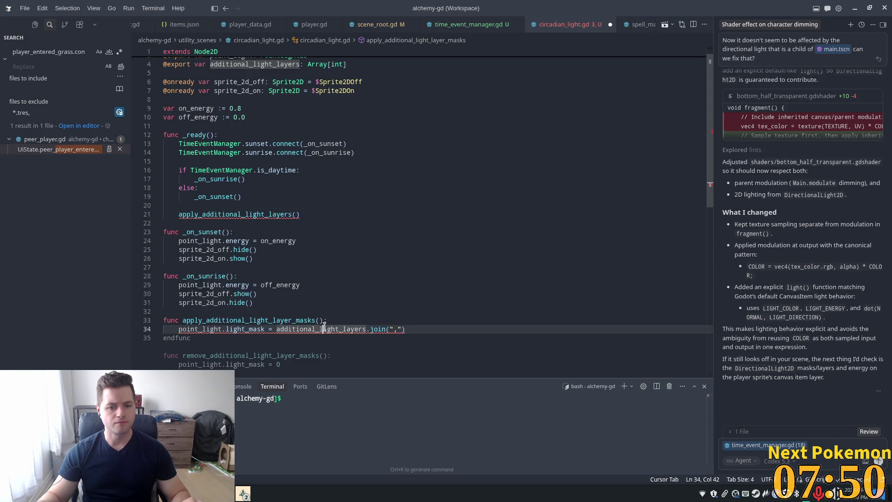
{"action": "scroll", "coordinate": [305, 279], "scroll_direction": "down", "scroll_amount": 2}
{"action": "left_click_drag", "start_coordinate": [405, 283], "coordinate": [177, 282]}
{"action": "scroll", "coordinate": [492, 229], "scroll_direction": "up", "scroll_amount": 3}
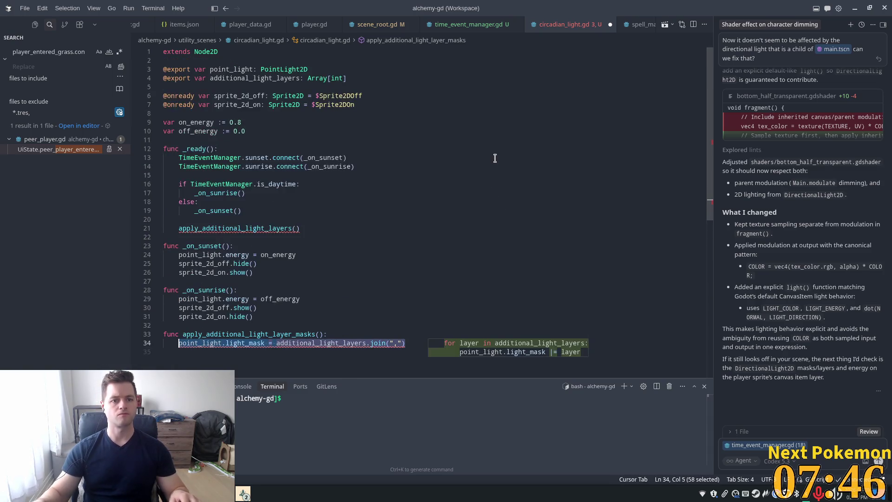
Replace line 34 with a '#for' comment and accept the loop over additional_light_layers
{"action": "type", "text": "for"}
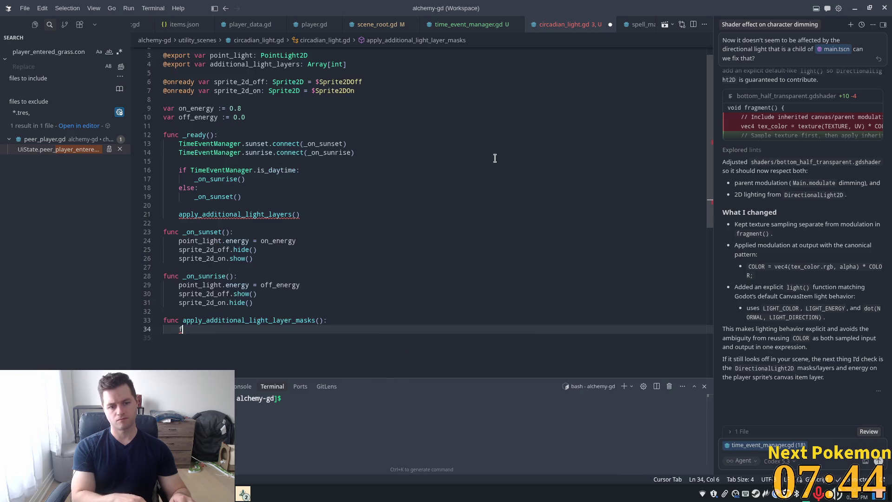
{"action": "scroll", "coordinate": [495, 158], "scroll_direction": "down", "scroll_amount": 1}
{"action": "key", "text": "BackSpace"}
{"action": "key", "text": "BackSpace"}
{"action": "key", "text": "BackSpace"}
{"action": "type", "text": "#for"}
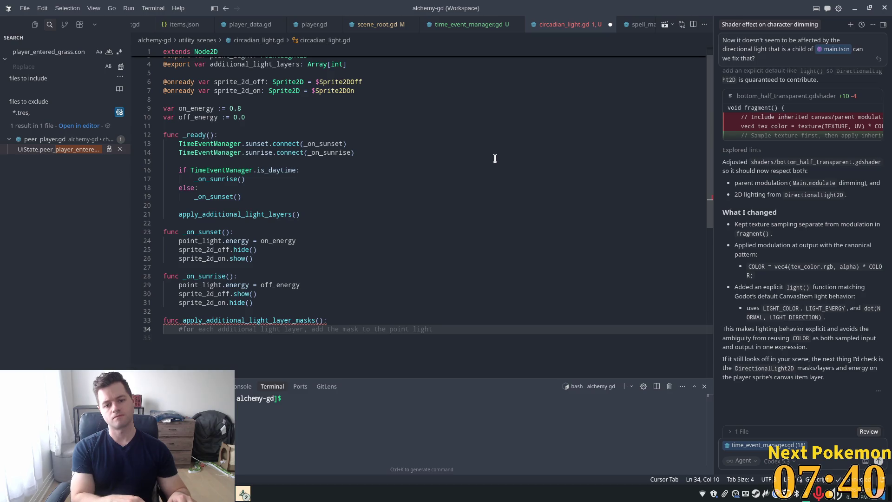
{"action": "key", "text": "Tab"}
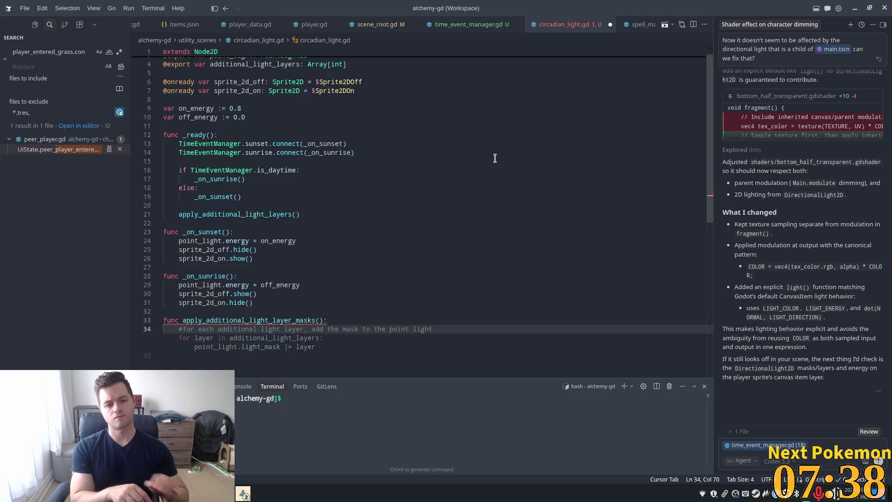
{"action": "key", "text": "Tab"}
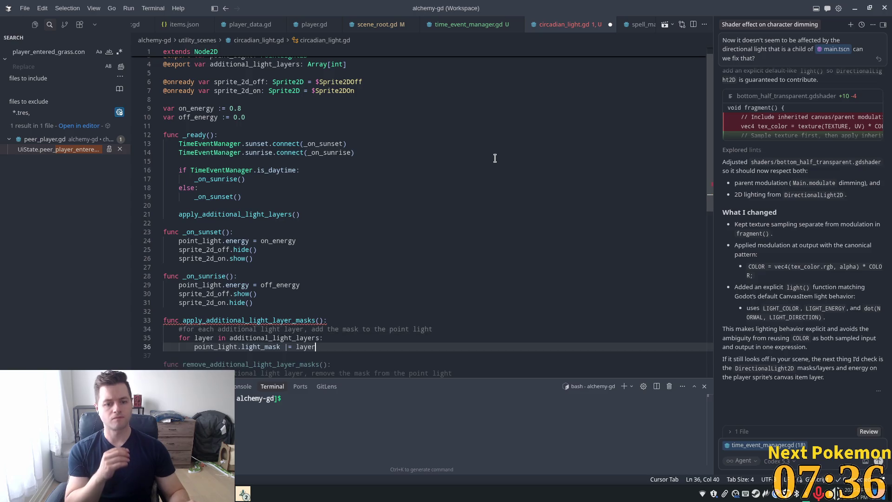
{"action": "key", "text": "Left"}
{"action": "key", "text": "Left"}
{"action": "key", "text": "Left"}
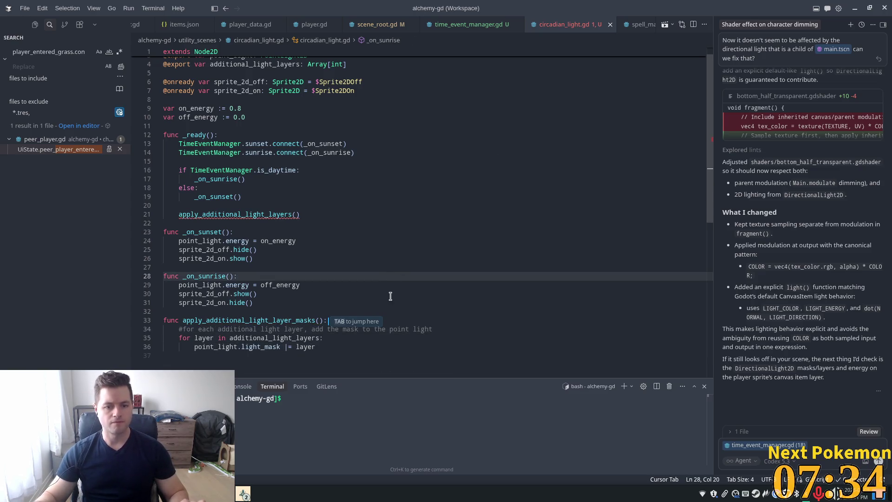
{"action": "scroll", "coordinate": [390, 295], "scroll_direction": "down", "scroll_amount": 4}
Accept the range_item_cull_mask correction in the loop body
{"action": "left_click", "coordinate": [357, 230]}
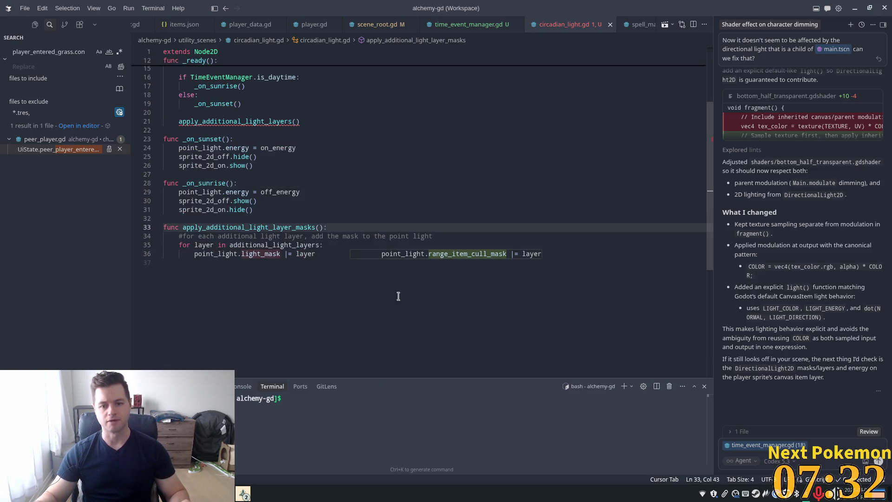
{"action": "mouse_move", "coordinate": [479, 256]}
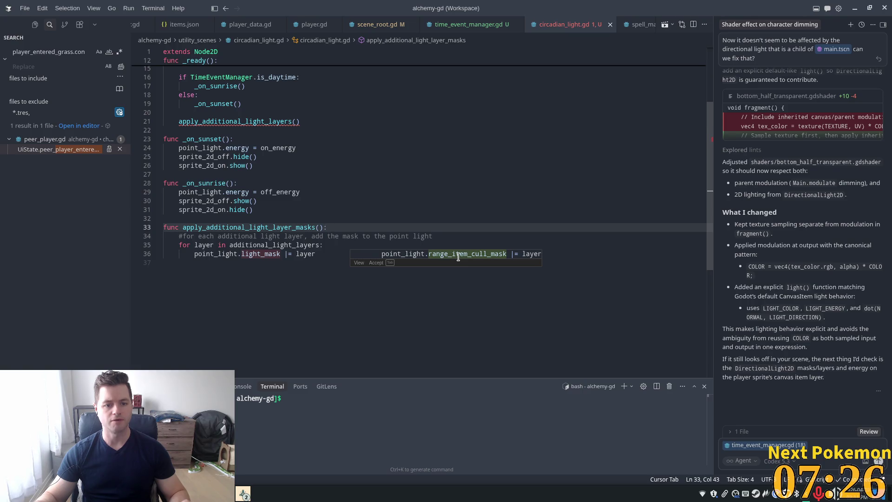
{"action": "key", "text": "Tab"}
{"action": "left_click", "coordinate": [380, 244]}
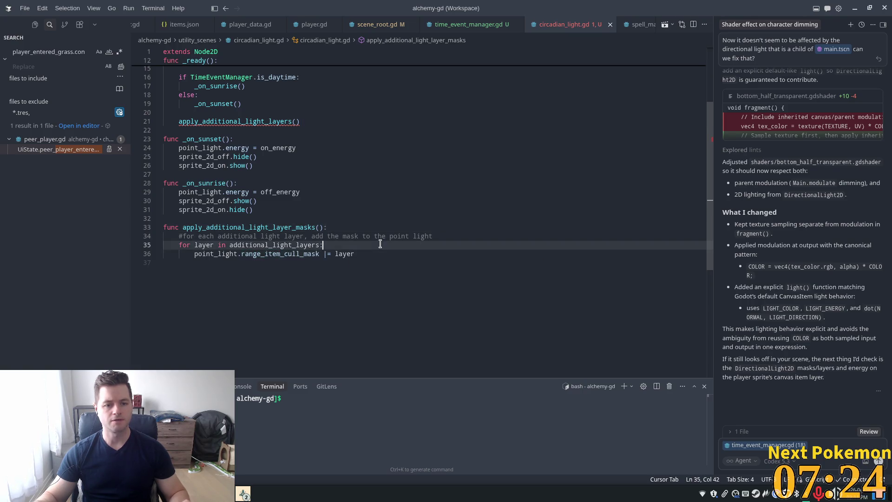
{"action": "key", "text": "alt+Tab"}
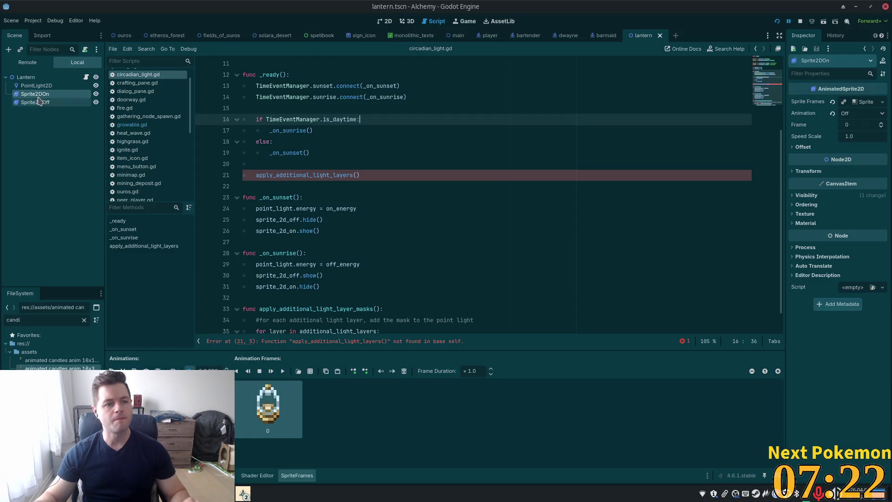
Change the _ready call on line 21 to apply_additional_light_layer_masks(), copied from line 34
{"action": "left_click", "coordinate": [37, 85]}
{"action": "left_click", "coordinate": [801, 245]}
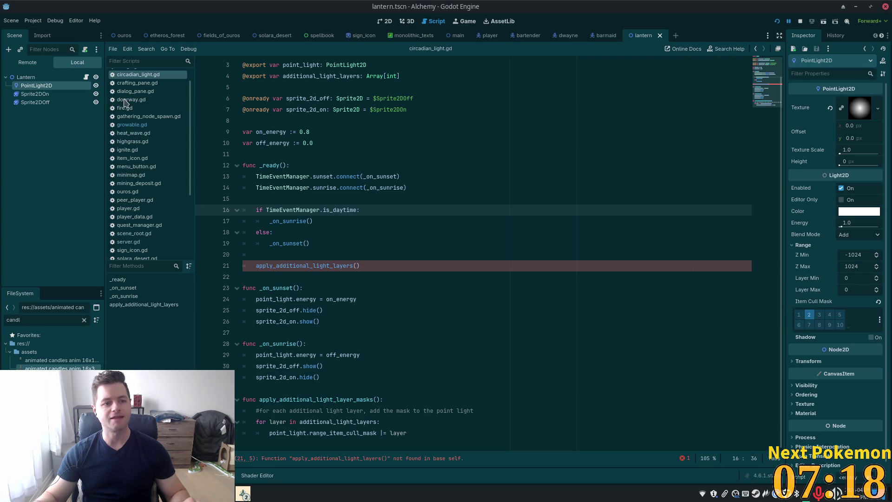
{"action": "left_click", "coordinate": [410, 270]}
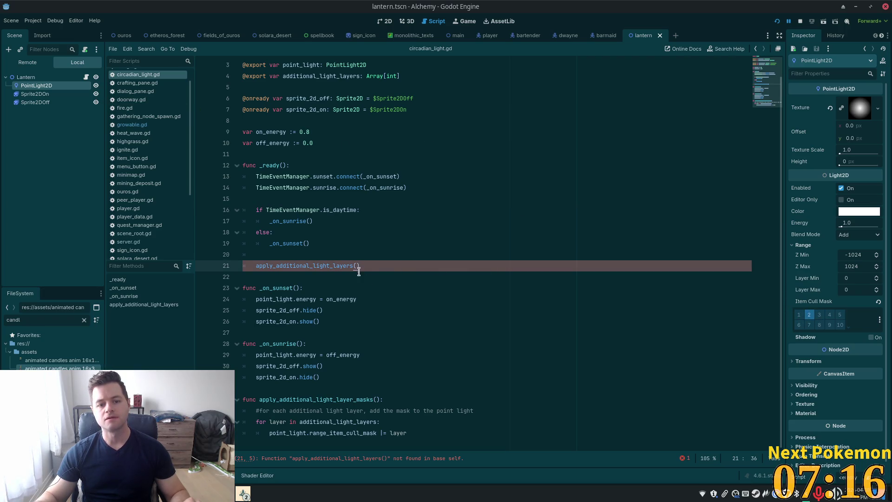
{"action": "left_click", "coordinate": [341, 265]}
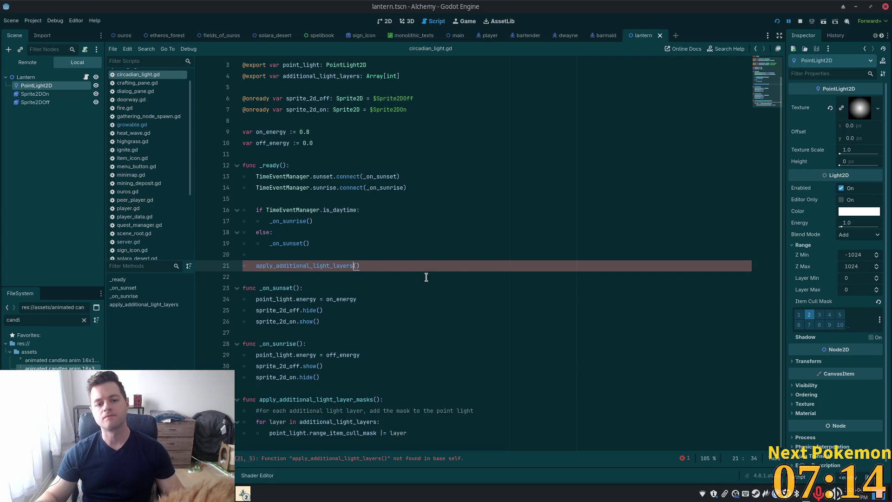
{"action": "double_click", "coordinate": [367, 399]}
{"action": "key", "text": "ctrl+c"}
{"action": "left_click", "coordinate": [327, 266]}
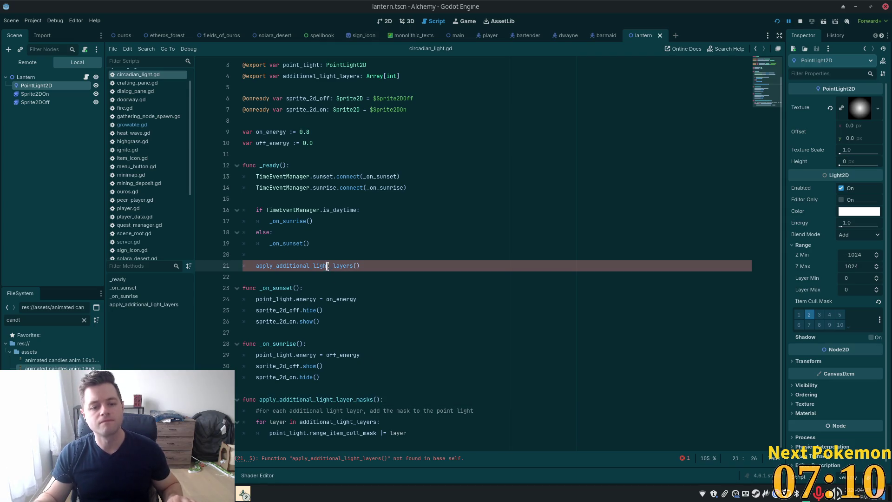
{"action": "double_click", "coordinate": [327, 266]}
{"action": "key", "text": "ctrl+v"}
Select the Lantern root node to show its circadian_light.gd properties in the Inspector
{"action": "scroll", "coordinate": [408, 276], "scroll_direction": "up", "scroll_amount": 1}
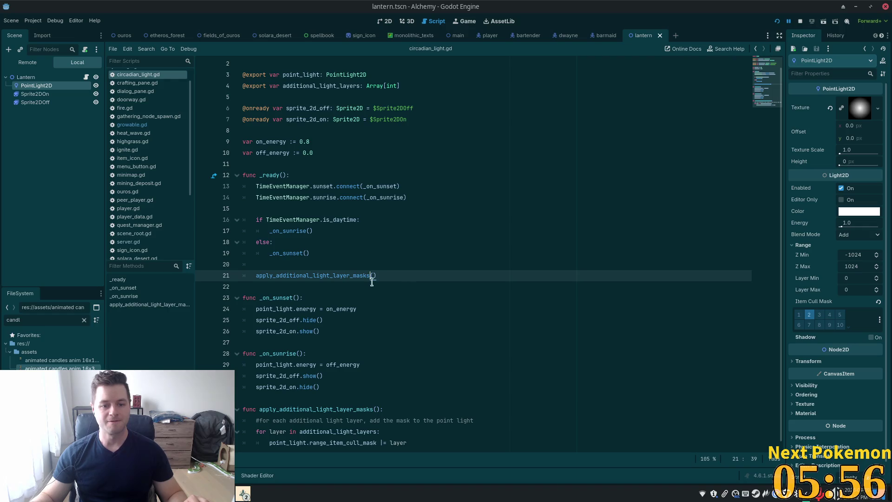
{"action": "left_click", "coordinate": [424, 230]}
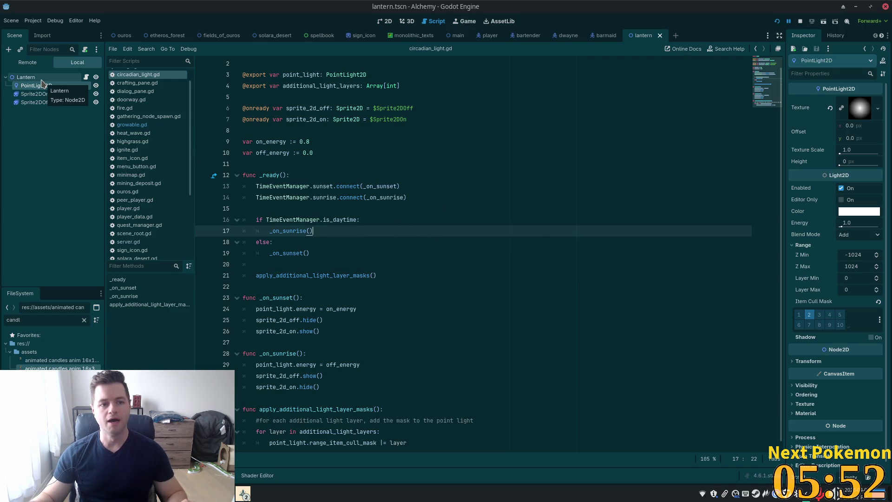
{"action": "left_click", "coordinate": [27, 77]}
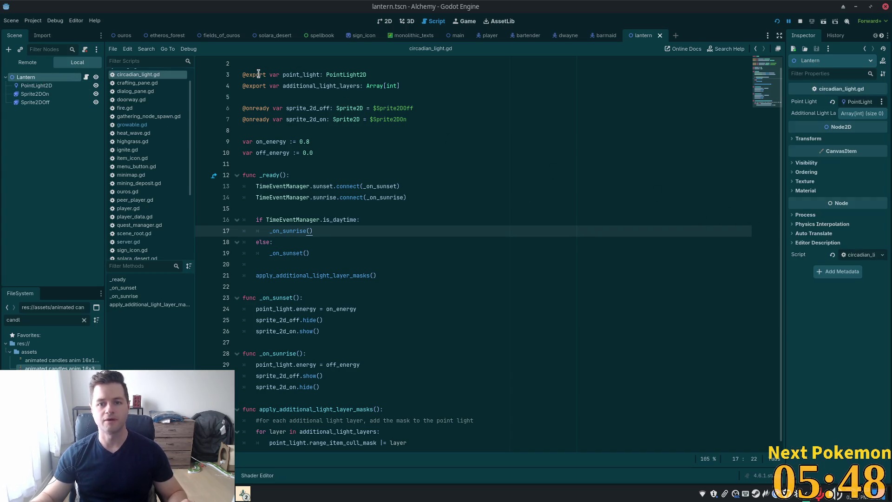
Give Lantern2–Lantern5 in the ouros scene Additional Light Layers [3] and save the scene
{"action": "left_click", "coordinate": [123, 35]}
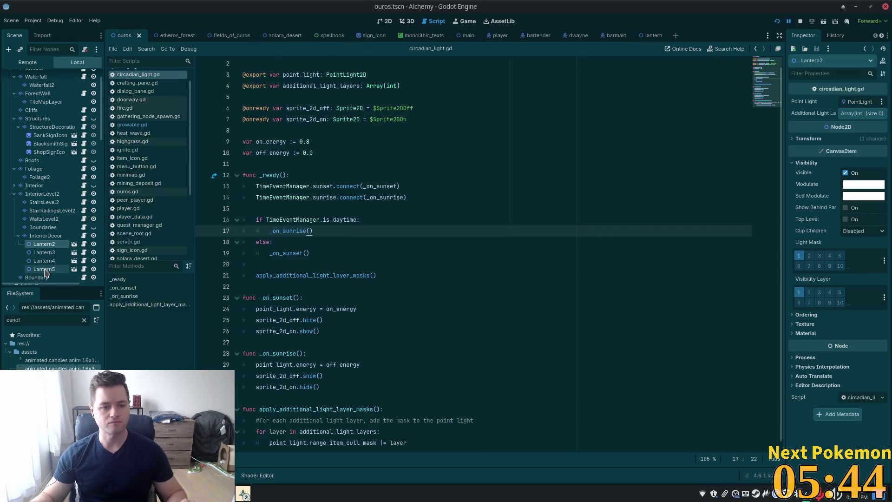
{"action": "left_click", "coordinate": [44, 270], "text": "shift"}
{"action": "left_click", "coordinate": [862, 114]}
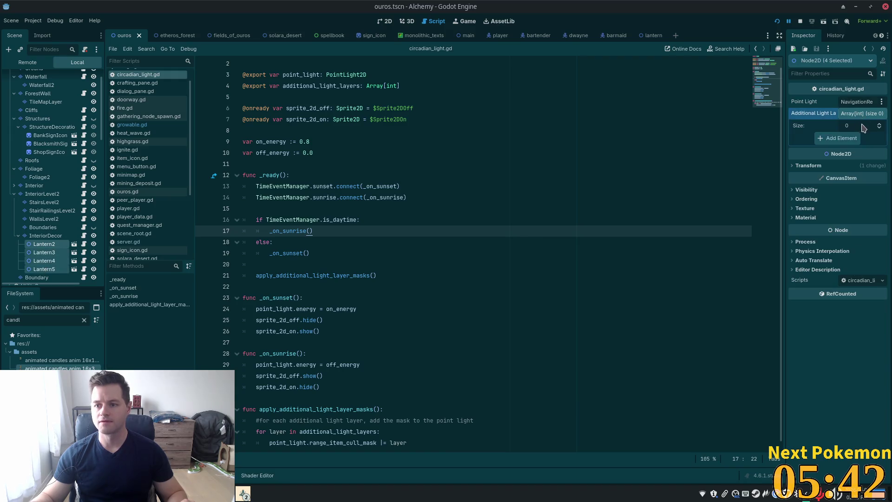
{"action": "left_click", "coordinate": [845, 138]}
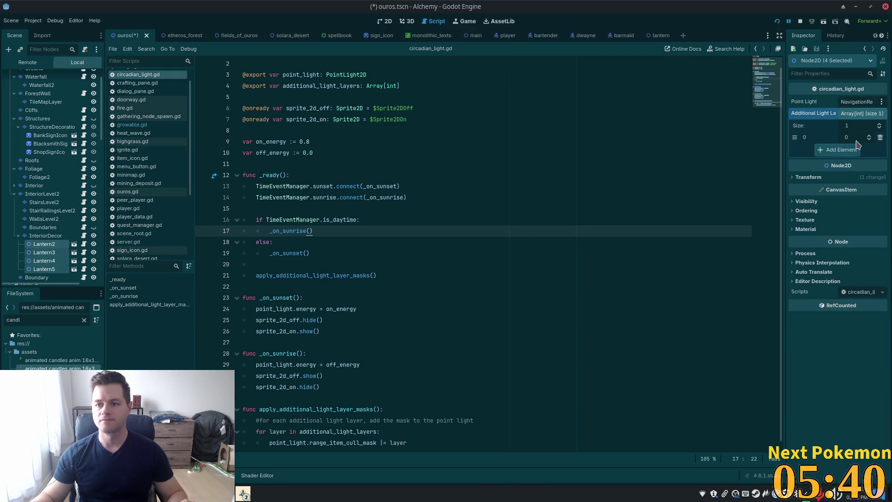
{"action": "type", "text": "3"}
{"action": "key", "text": "Tab"}
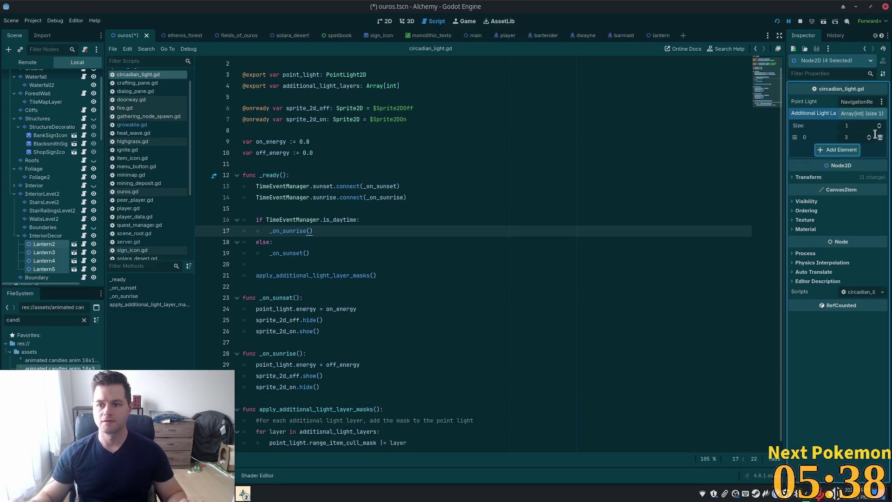
{"action": "key", "text": "ctrl+s"}
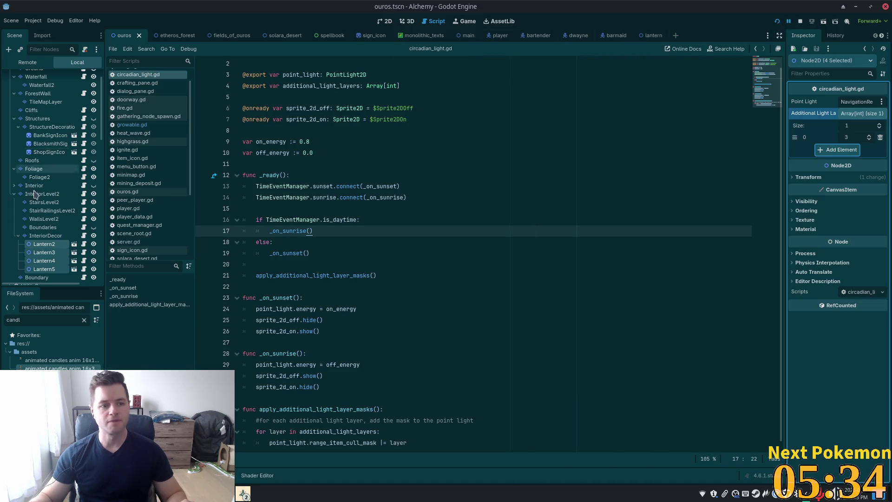
{"action": "left_click", "coordinate": [52, 194]}
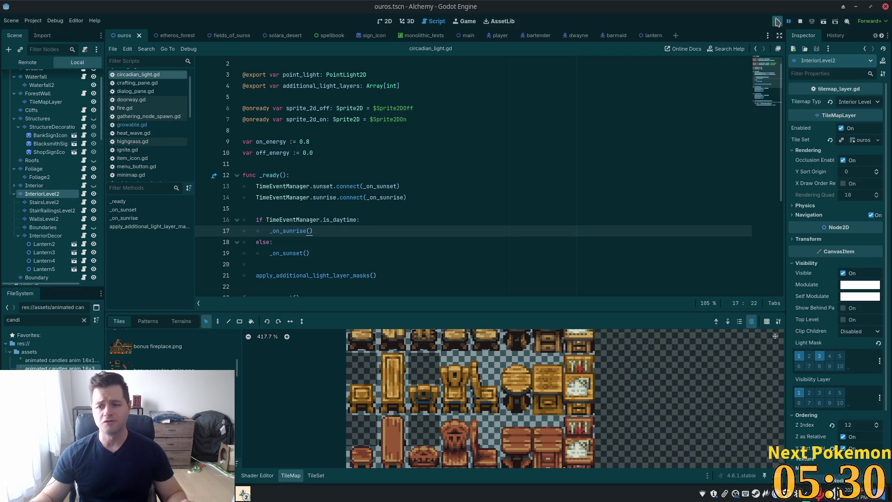
Run the game, delete the ': Sprite2D' hints on lines 6–7, and relaunch
{"action": "left_click", "coordinate": [776, 22]}
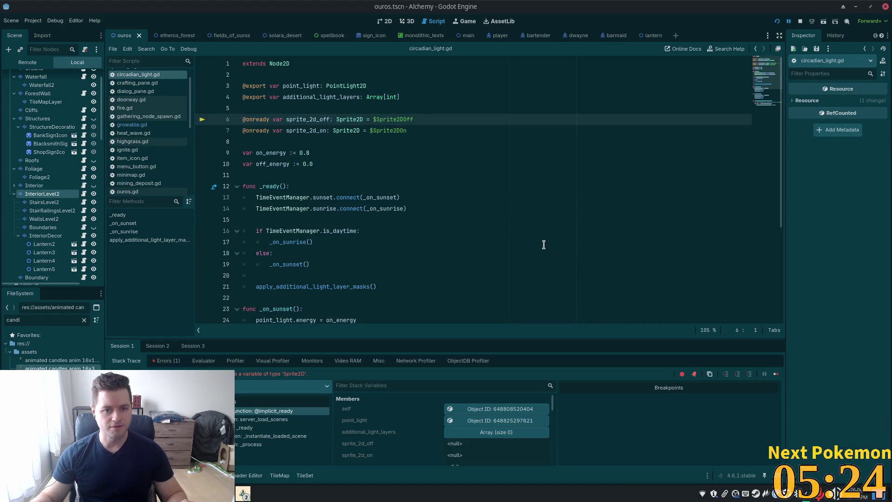
{"action": "mouse_move", "coordinate": [353, 118]}
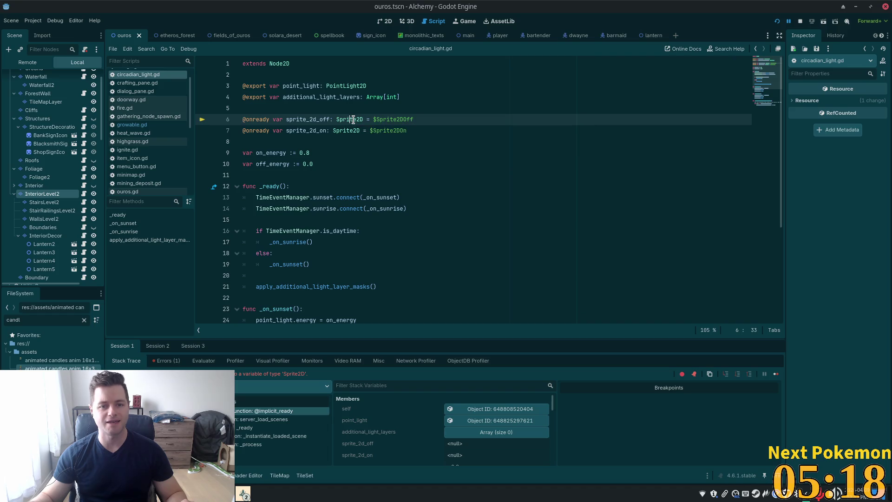
{"action": "double_click", "coordinate": [354, 117]}
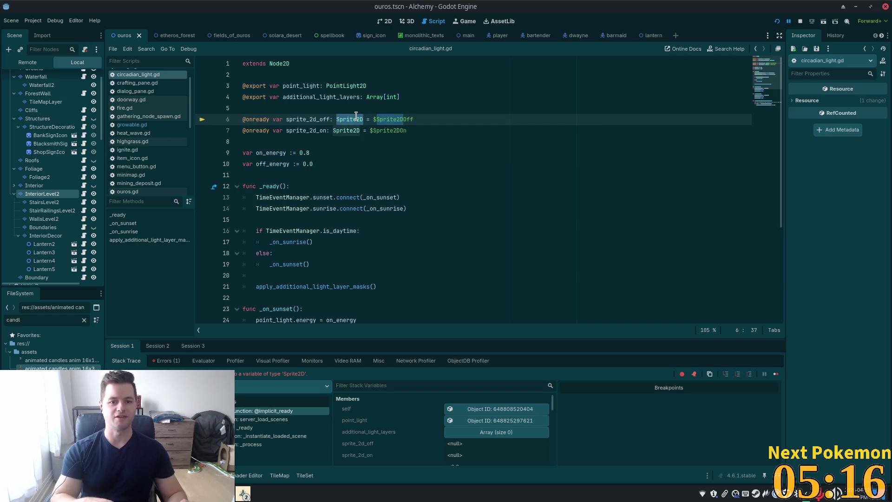
{"action": "left_click", "coordinate": [356, 117]}
{"action": "left_click_drag", "start_coordinate": [366, 117], "coordinate": [330, 131]}
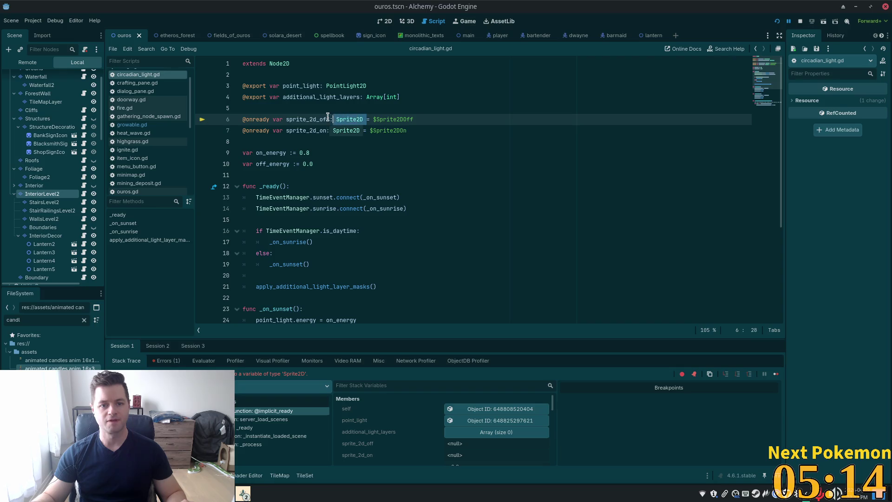
{"action": "key", "text": "BackSpace"}
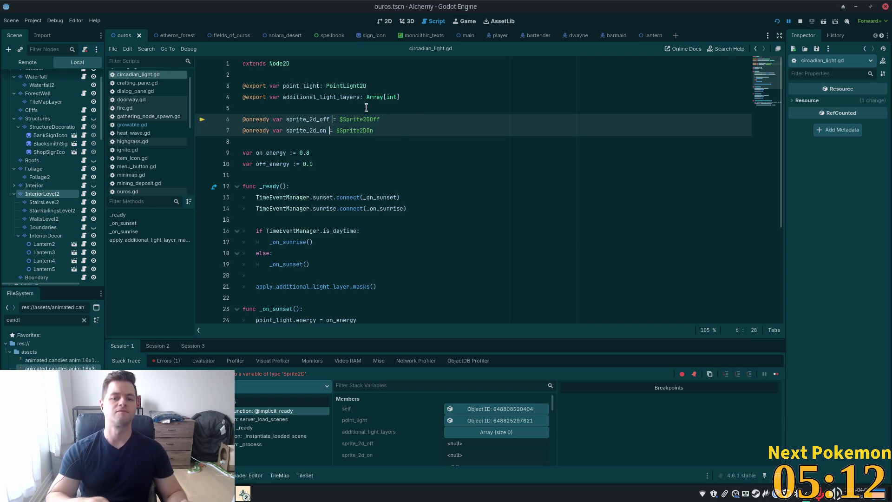
{"action": "left_click", "coordinate": [776, 21]}
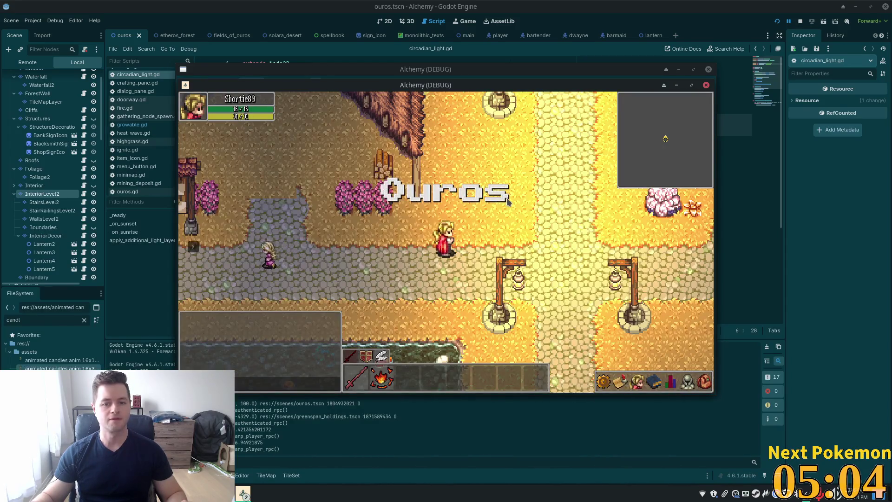
Walk the player north through town, into the tavern and up its stairs
{"action": "key", "text": "w"}
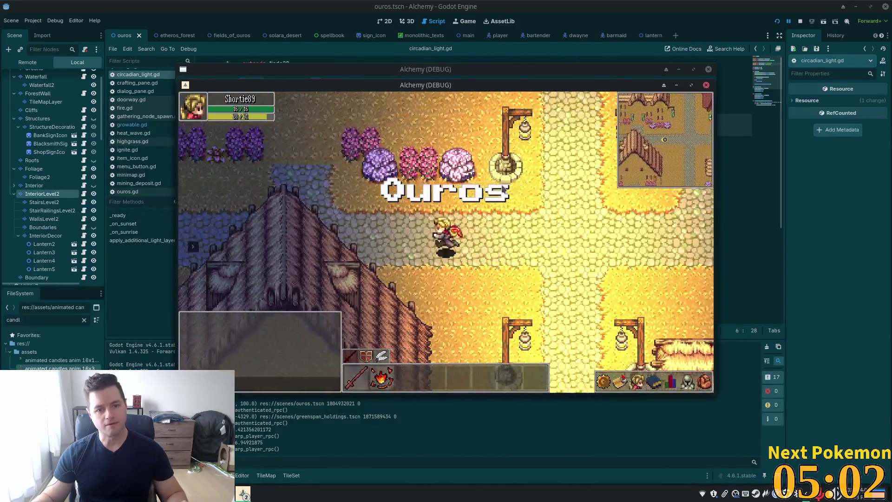
{"action": "key", "text": "w"}
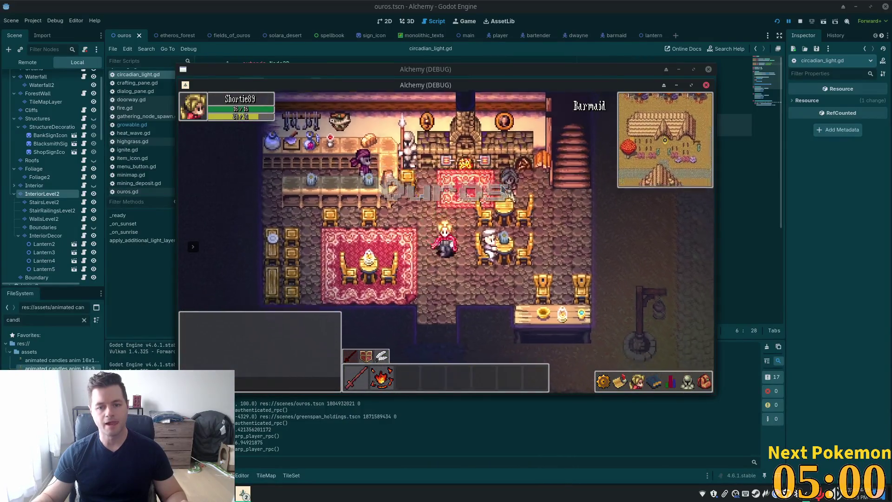
{"action": "key", "text": "d"}
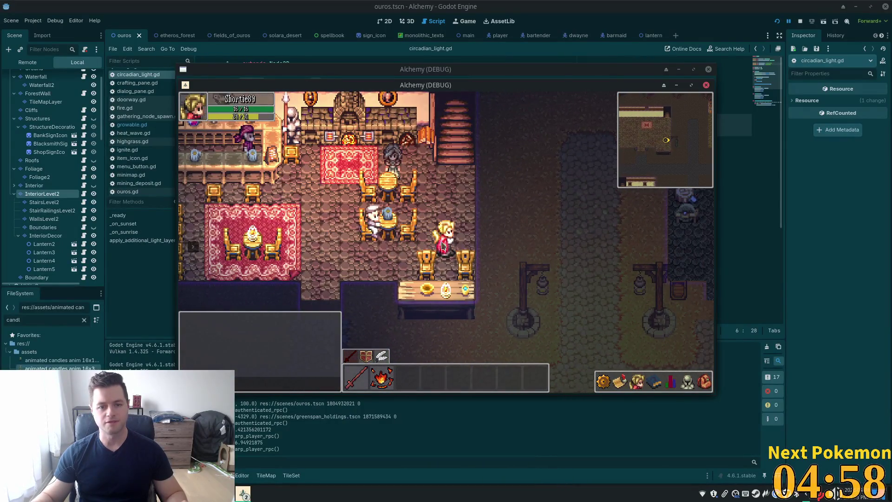
{"action": "key", "text": "w"}
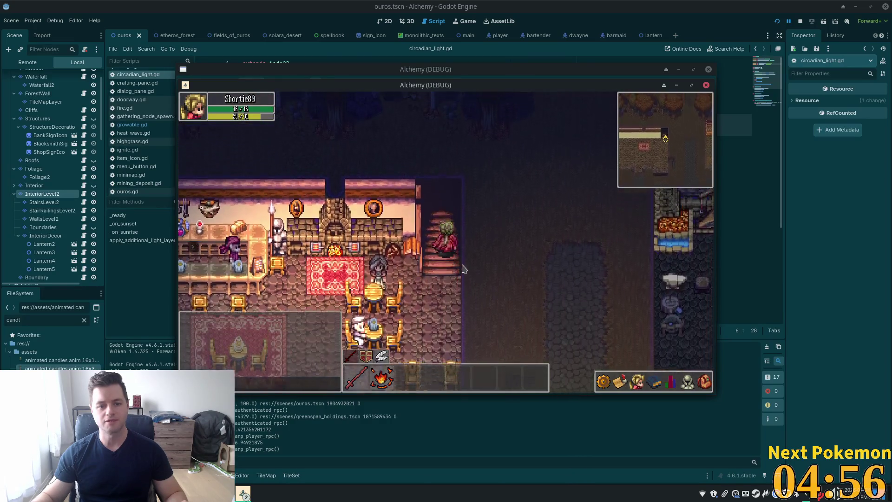
Walk around the upstairs bedroom checking the lantern lighting, then stop the game with F8
{"action": "key", "text": "a"}
{"action": "key", "text": "s"}
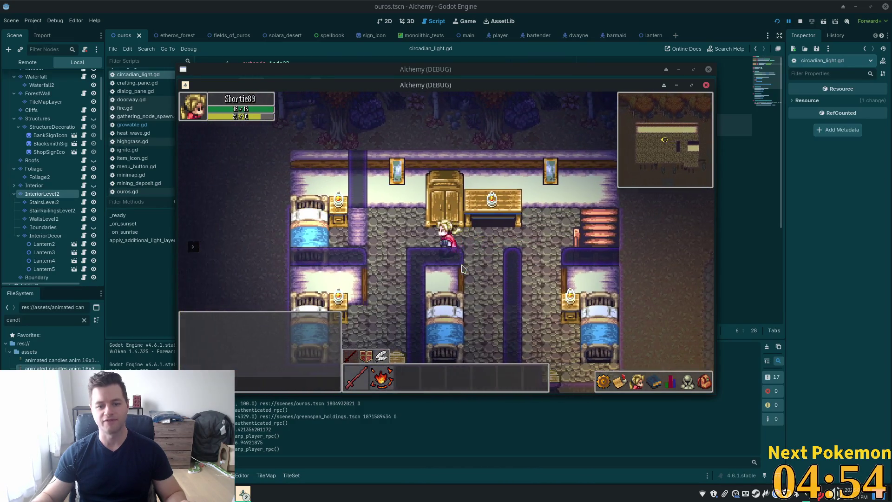
{"action": "key", "text": "w"}
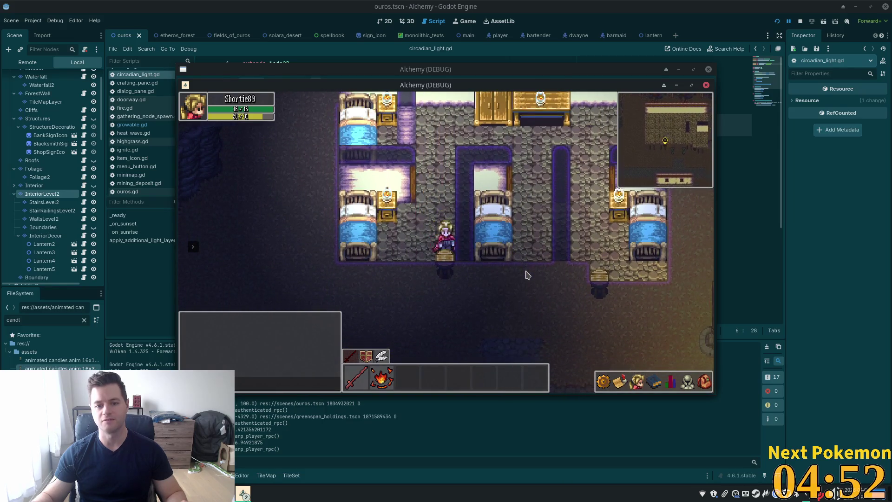
{"action": "key", "text": "d"}
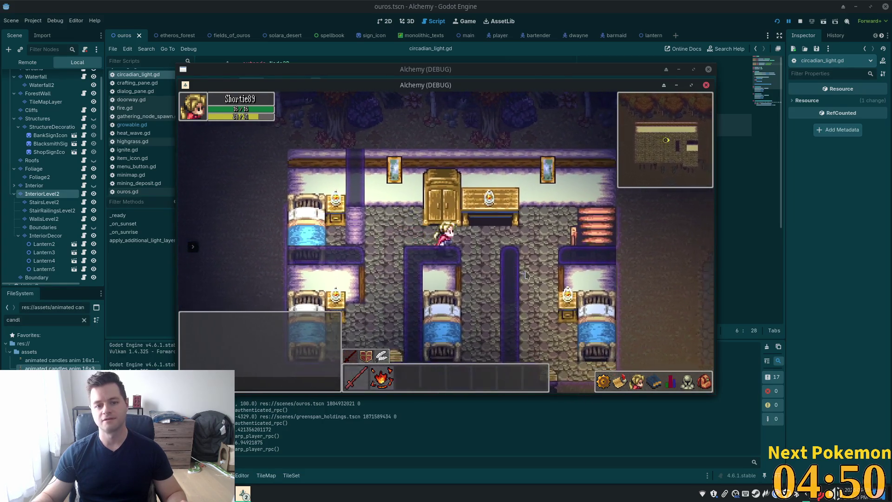
{"action": "key", "text": "s"}
{"action": "key", "text": "w"}
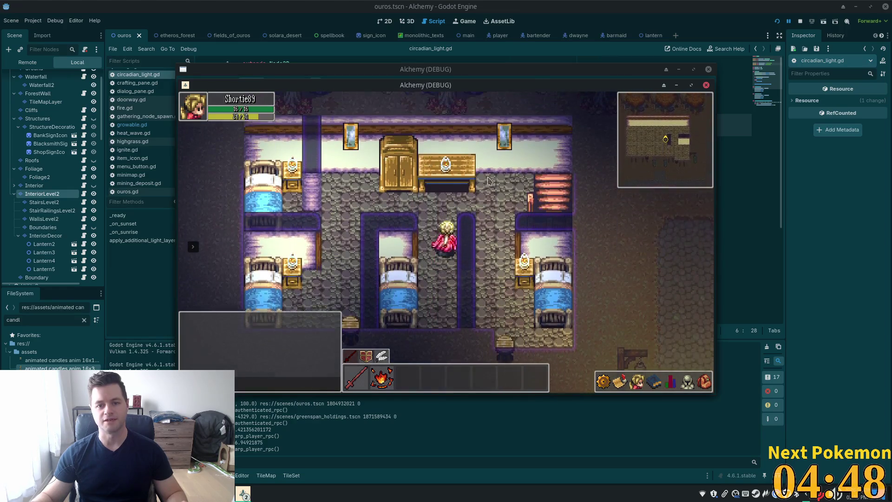
{"action": "key", "text": "s"}
{"action": "key", "text": "d"}
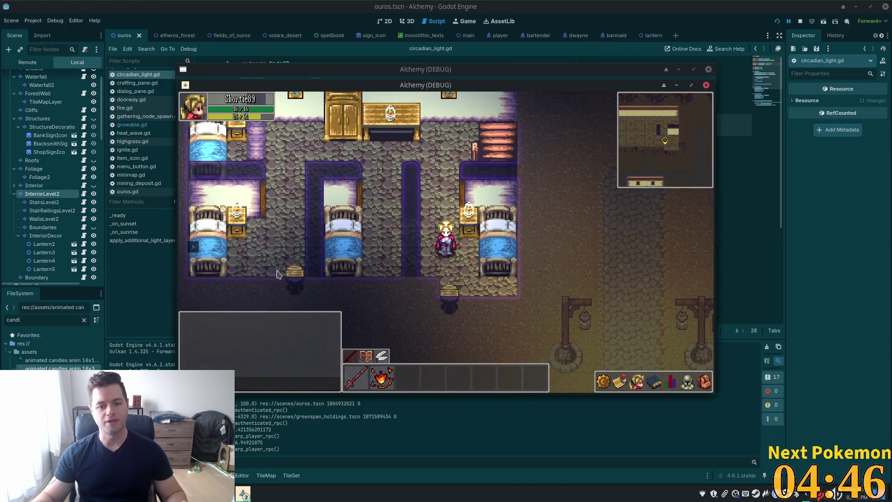
{"action": "key", "text": "w"}
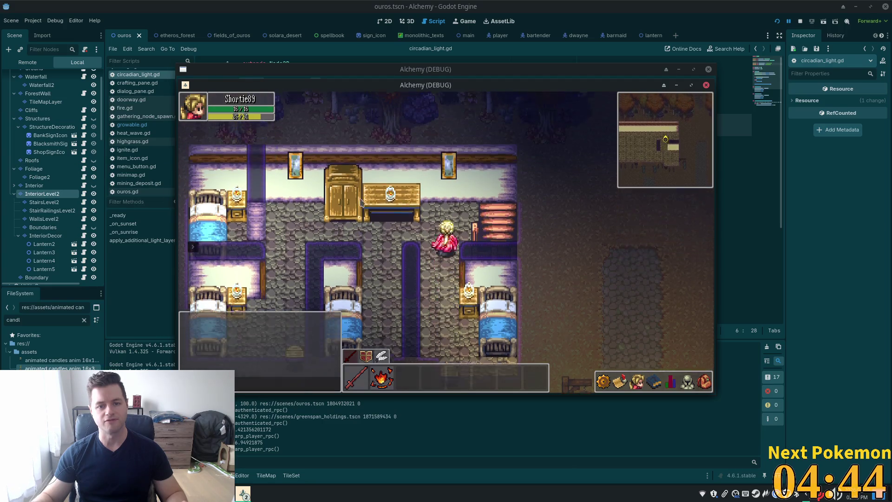
{"action": "key", "text": "s"}
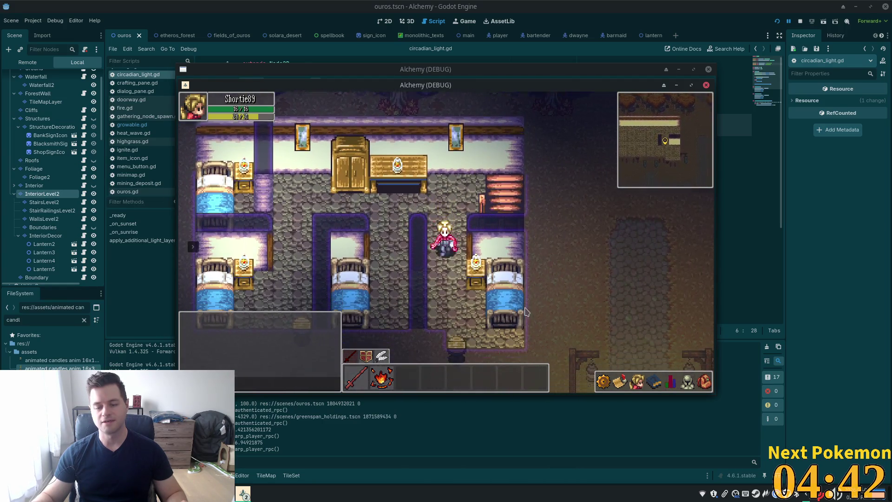
{"action": "key", "text": "w"}
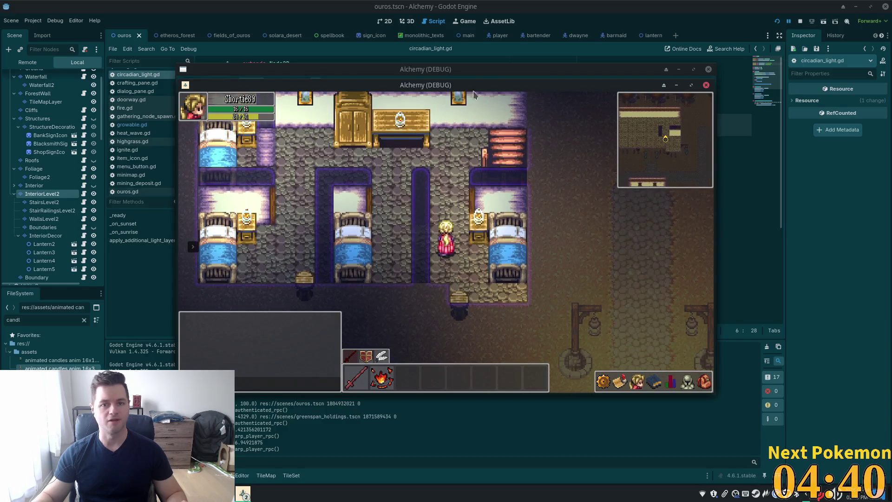
{"action": "key", "text": "F8"}
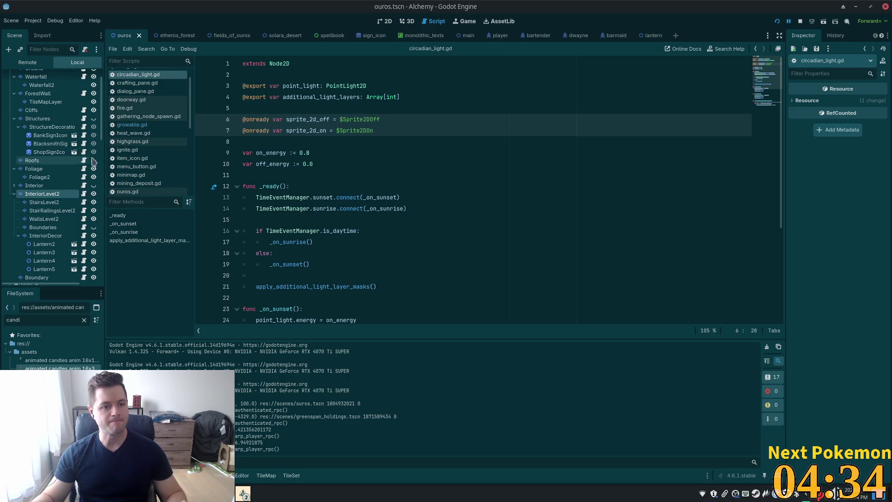
Close the dwayne and barmaid scene tabs
{"action": "left_click", "coordinate": [509, 36]}
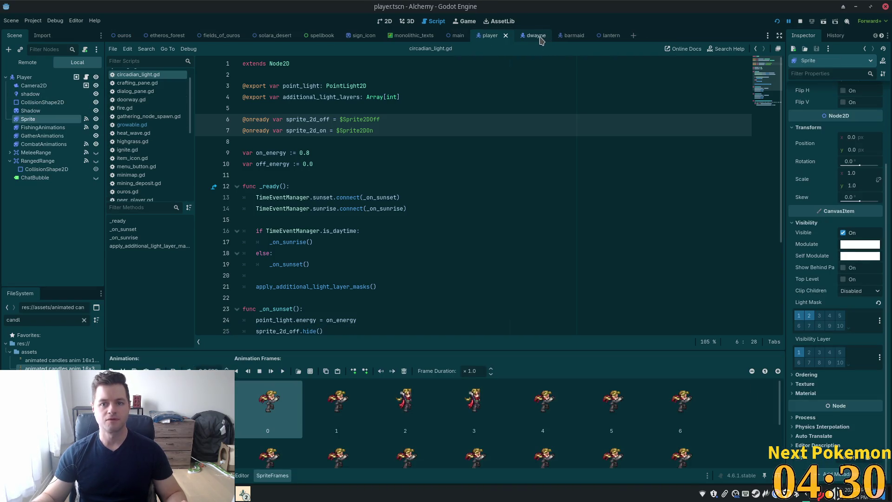
{"action": "left_click", "coordinate": [542, 39]}
{"action": "left_click", "coordinate": [545, 37]}
{"action": "left_click", "coordinate": [545, 38]}
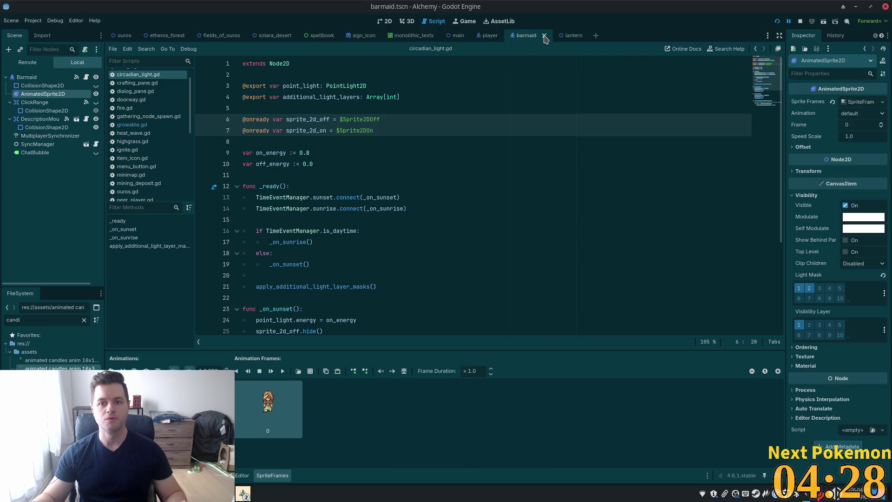
{"action": "left_click", "coordinate": [545, 36]}
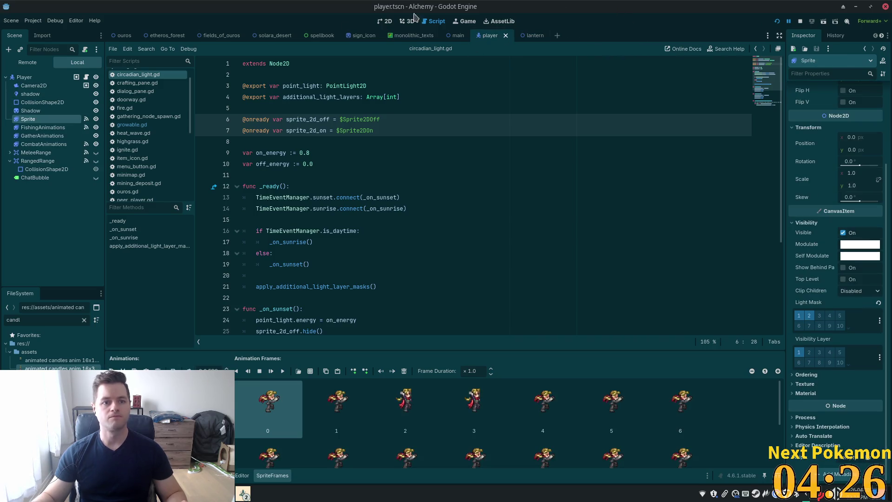
Open lamp_post.tscn and copy its PointLight2D colour hex ffc430
{"action": "key", "text": "shift+alt+o"}
{"action": "type", "text": "la"}
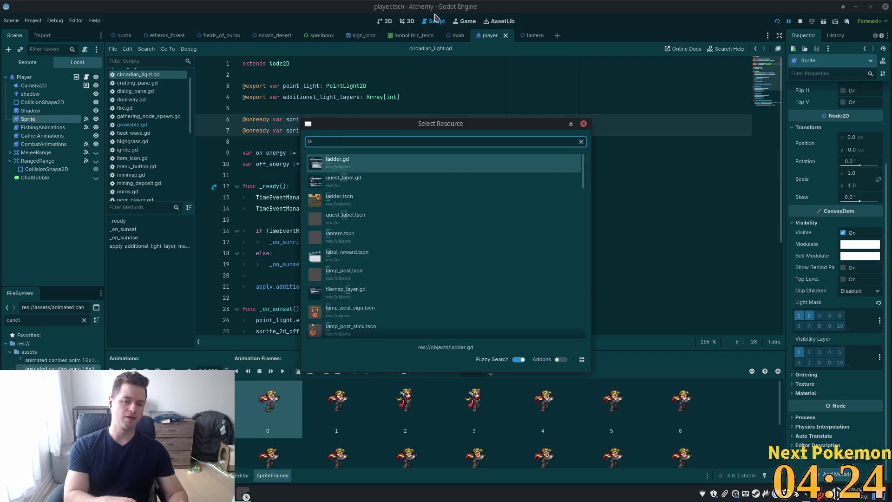
{"action": "type", "text": "mp"}
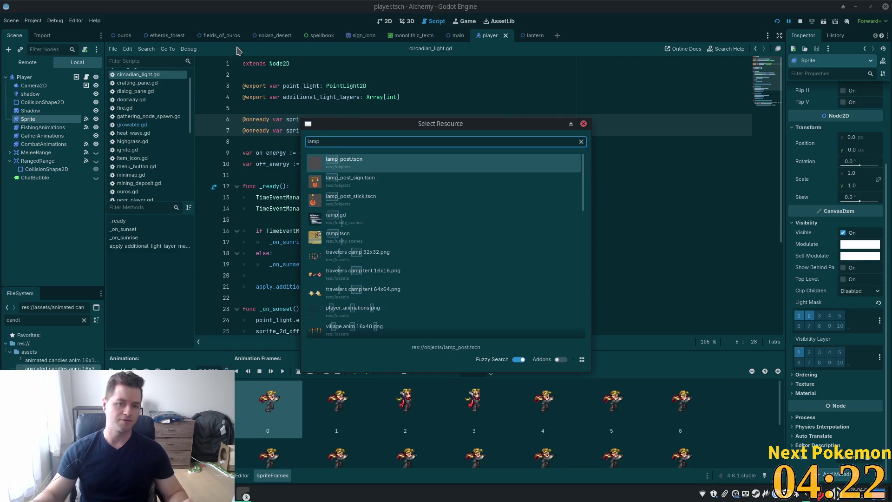
{"action": "key", "text": "Return"}
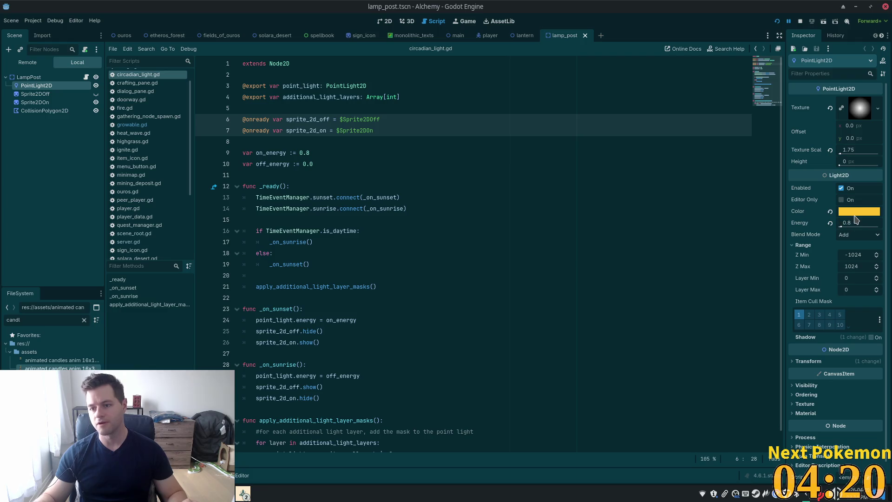
{"action": "left_click", "coordinate": [857, 211]}
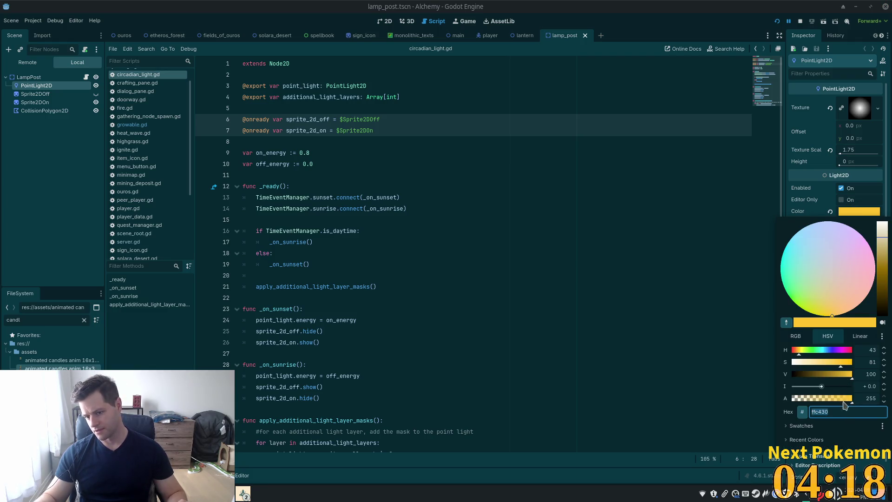
{"action": "key", "text": "Return"}
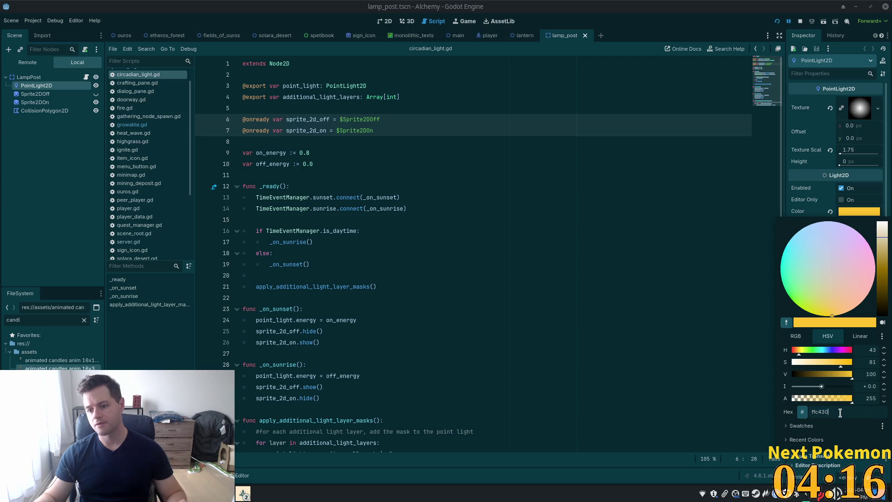
Paste ffc430 as the lantern PointLight2D's Color
{"action": "left_click", "coordinate": [524, 36]}
{"action": "left_click", "coordinate": [36, 86]}
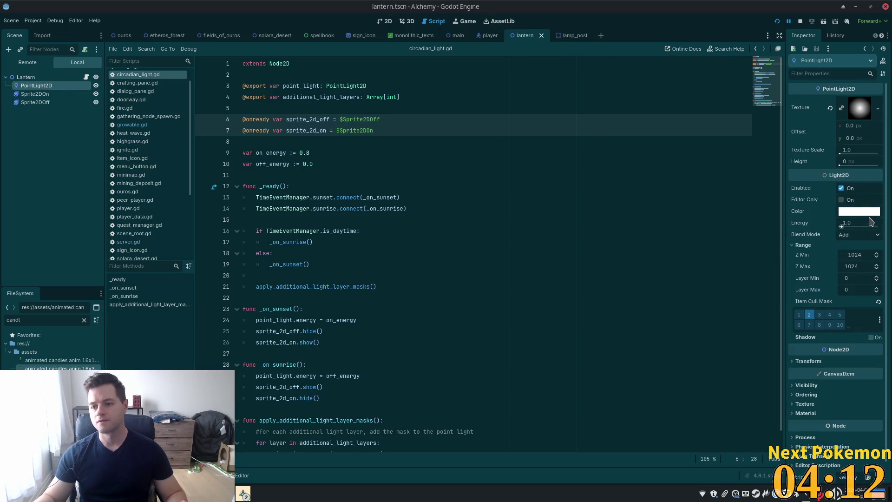
{"action": "left_click", "coordinate": [868, 212]}
{"action": "type", "text": "ffc430"}
{"action": "key", "text": "Tab"}
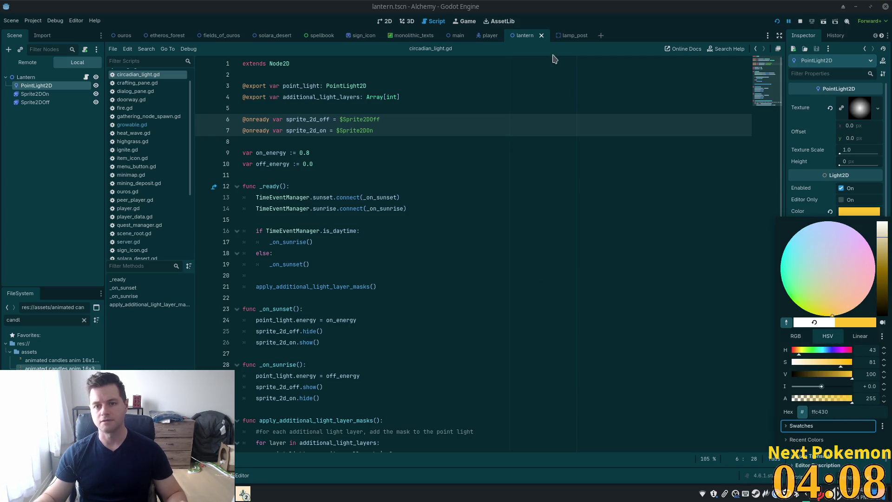
{"action": "left_click", "coordinate": [734, 6]}
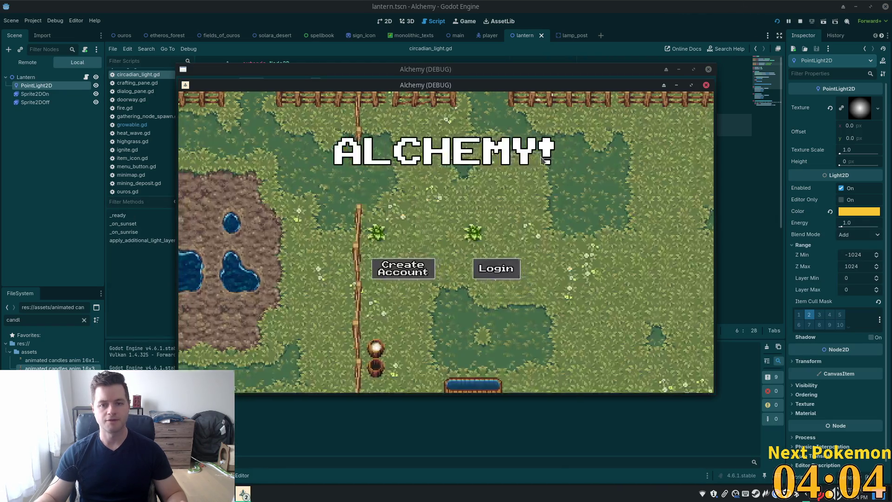
Arrange the game windows and walk the character north through Ouros into the tavern
{"action": "mouse_move", "coordinate": [467, 89]}
{"action": "left_mouse_down"}
{"action": "mouse_move", "coordinate": [303, 131]}
{"action": "mouse_move", "coordinate": [318, 117]}
{"action": "left_mouse_up"}
{"action": "mouse_move", "coordinate": [604, 70]}
{"action": "left_mouse_down"}
{"action": "mouse_move", "coordinate": [662, 156]}
{"action": "mouse_move", "coordinate": [685, 105]}
{"action": "left_mouse_up"}
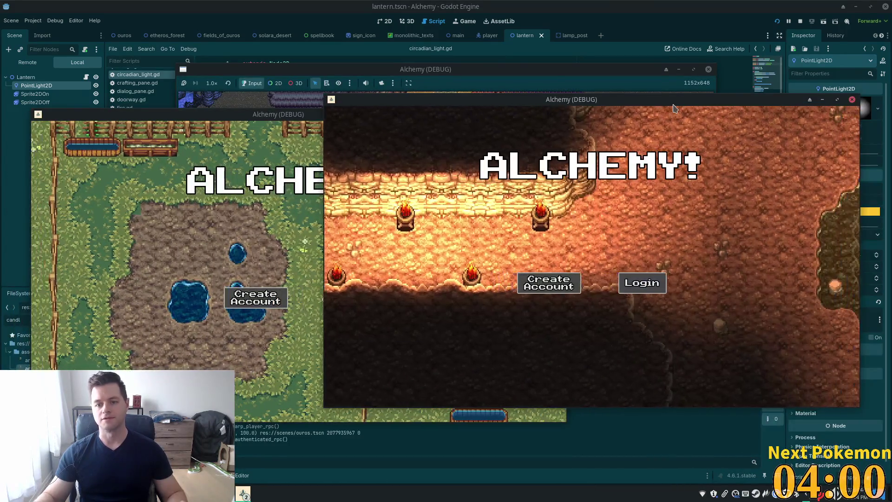
{"action": "key", "text": "w"}
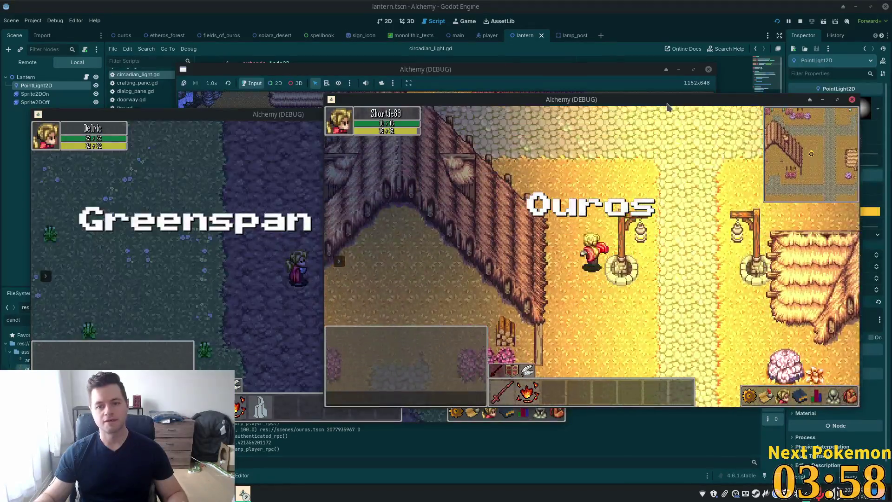
{"action": "key", "text": "w"}
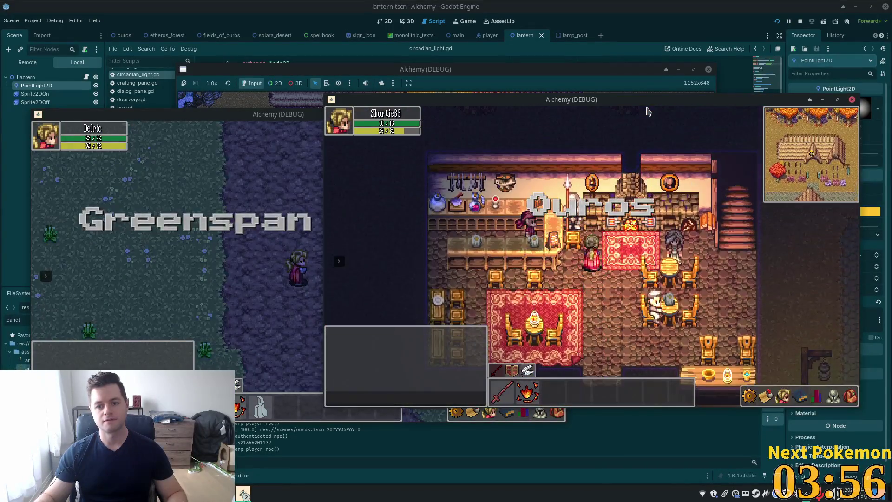
{"action": "key", "text": "s"}
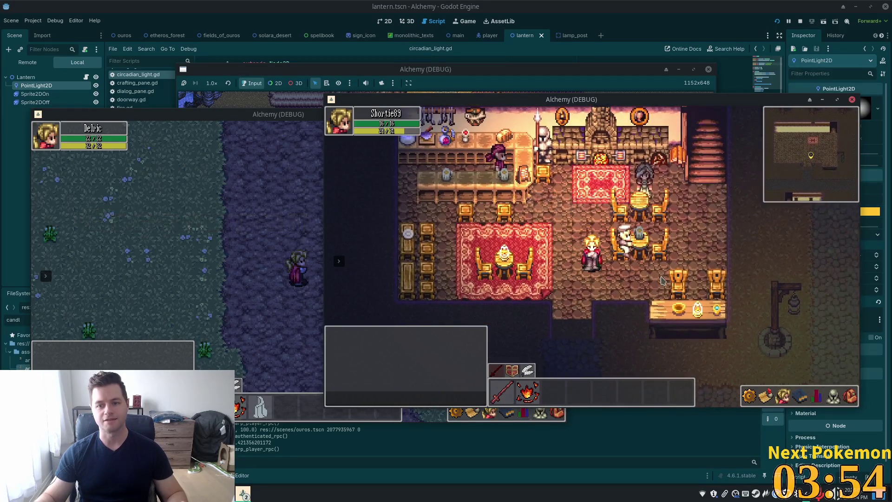
{"action": "key", "text": "d"}
Go upstairs and explore the tavern's bedrooms and corridor at night
{"action": "key", "text": "w"}
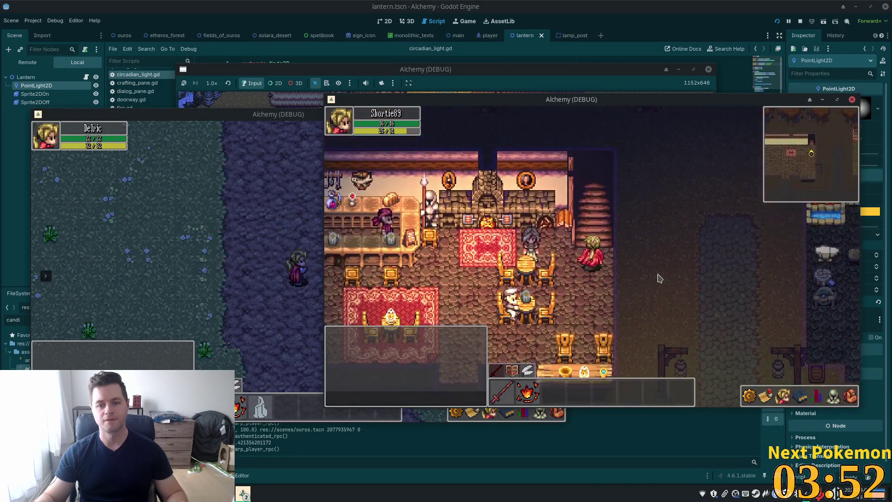
{"action": "key", "text": "a"}
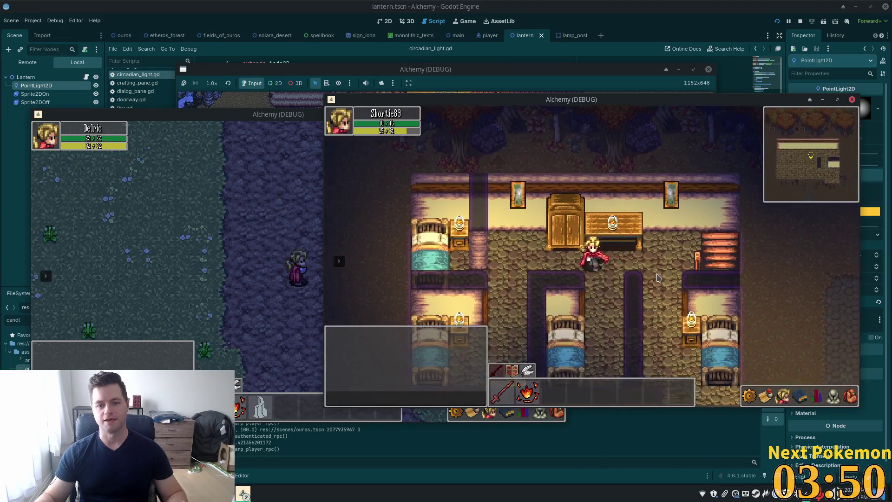
{"action": "key", "text": "s"}
{"action": "key", "text": "w"}
{"action": "key", "text": "d"}
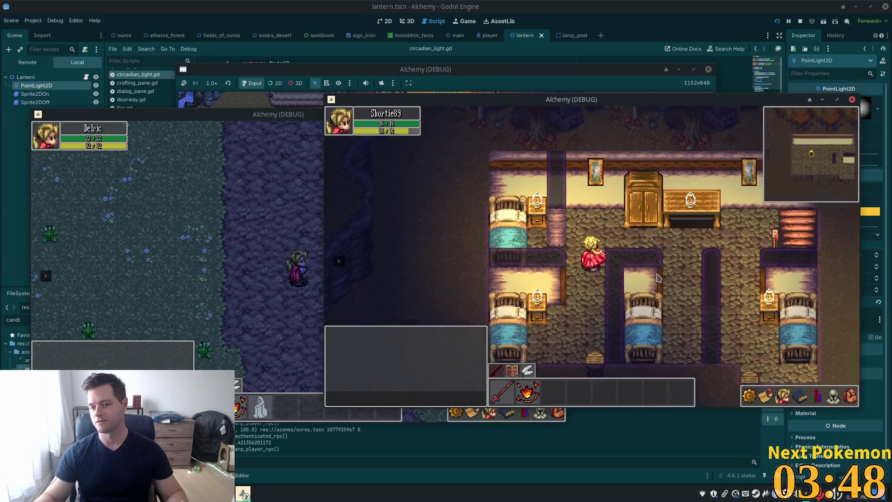
{"action": "key", "text": "s"}
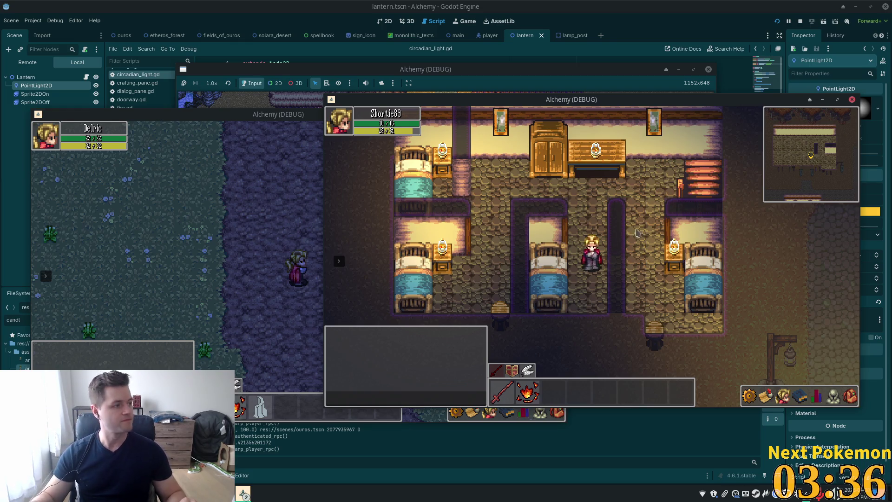
Walk back downstairs, out of the tavern, to the lamp-post crossroads
{"action": "key", "text": "Up"}
{"action": "key", "text": "Right"}
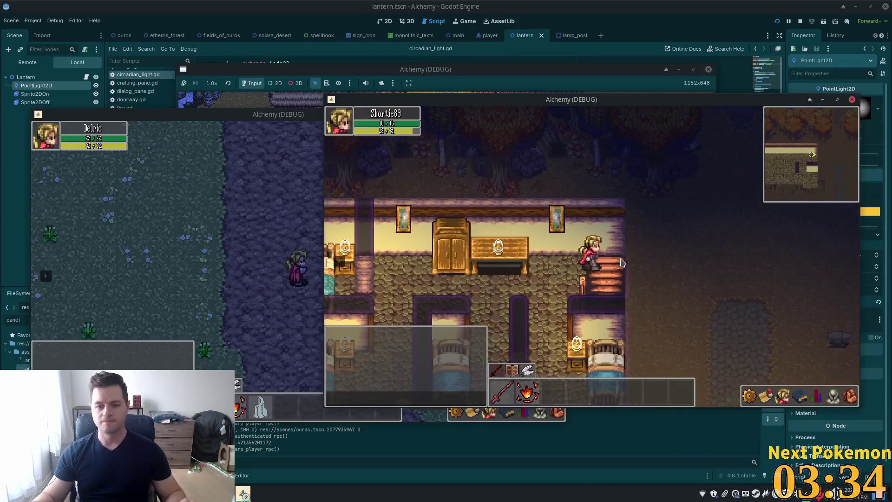
{"action": "key", "text": "Down"}
{"action": "key", "text": "Left"}
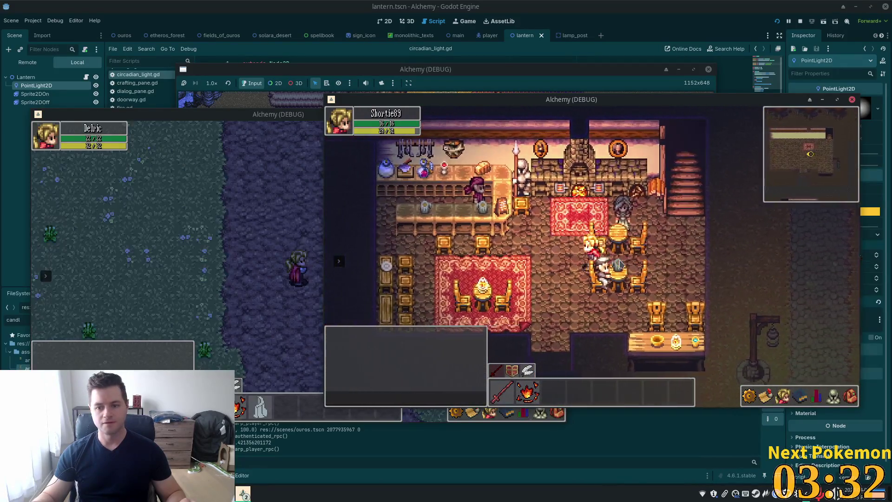
{"action": "key", "text": "Down"}
{"action": "key", "text": "Right"}
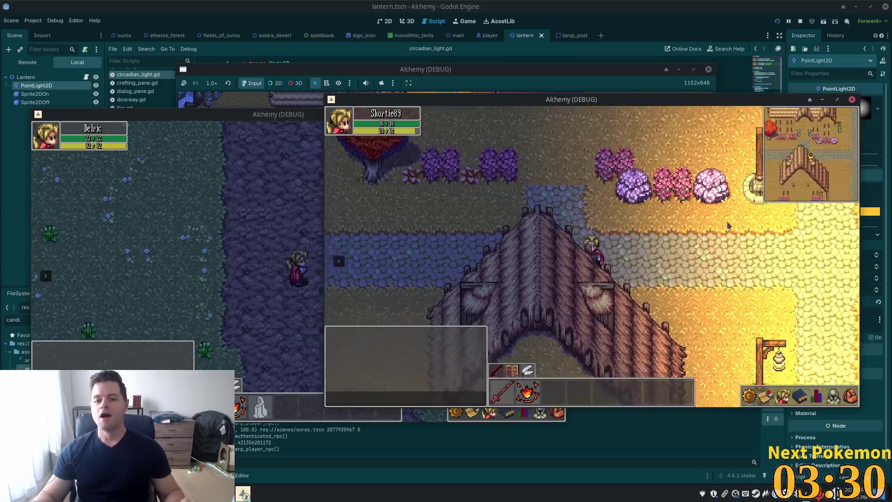
{"action": "key", "text": "Right"}
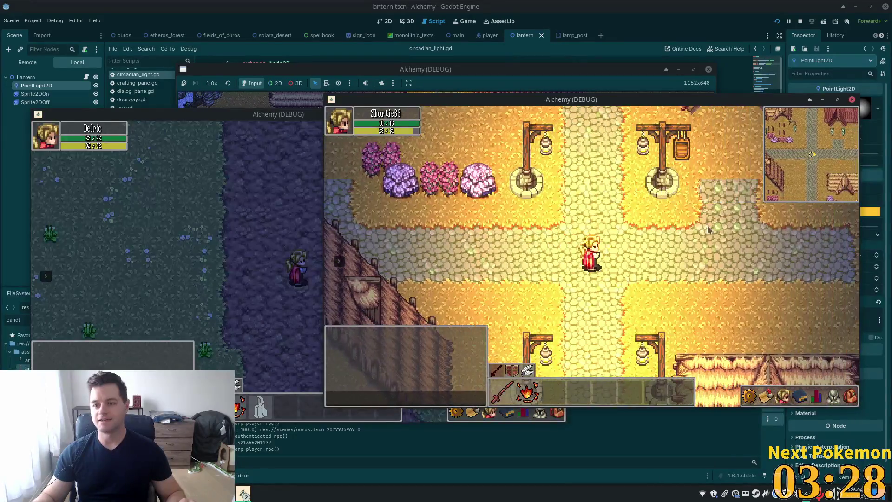
Walk into the dark forge and around its table and furnace, then close the game windows
{"action": "key", "text": "Right"}
{"action": "key", "text": "Up"}
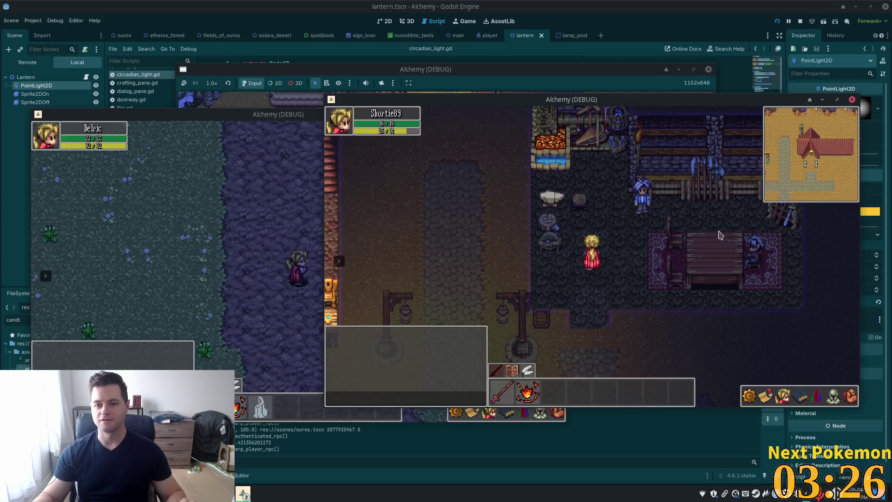
{"action": "key", "text": "Right"}
{"action": "key", "text": "Left"}
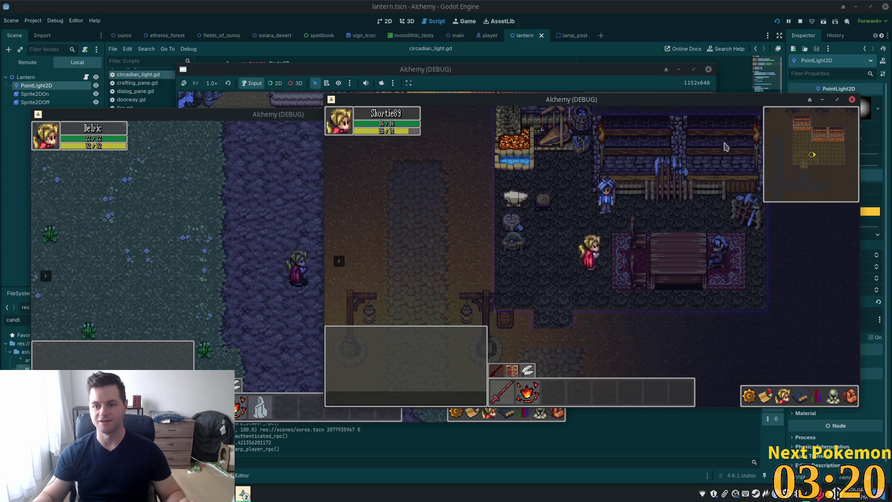
{"action": "key", "text": "Right"}
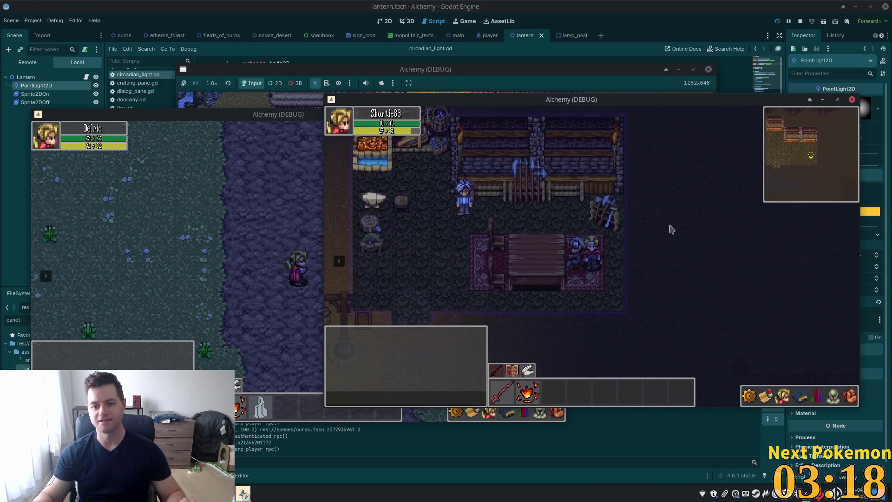
{"action": "key", "text": "Left"}
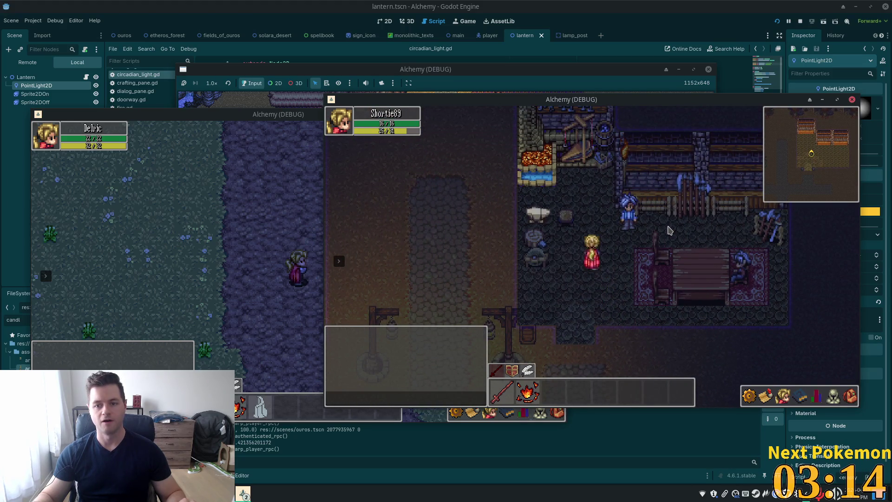
{"action": "left_click", "coordinate": [579, 4]}
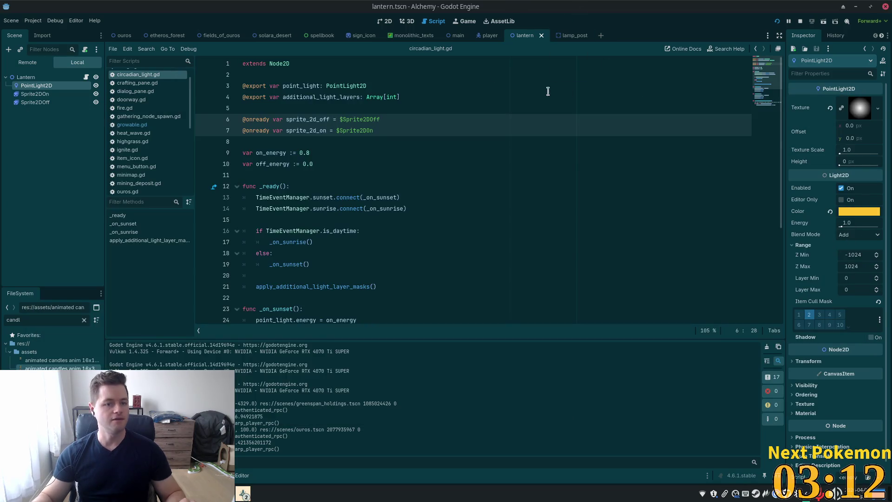
On the ouros 2D map, show the Interior and Roofs layers, hide InteriorLevel2, and save
{"action": "left_click", "coordinate": [122, 35]}
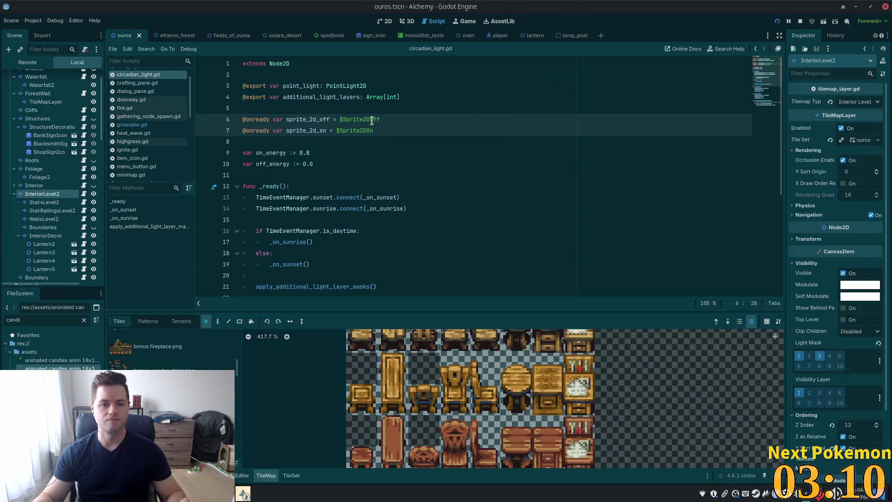
{"action": "left_click", "coordinate": [385, 21]}
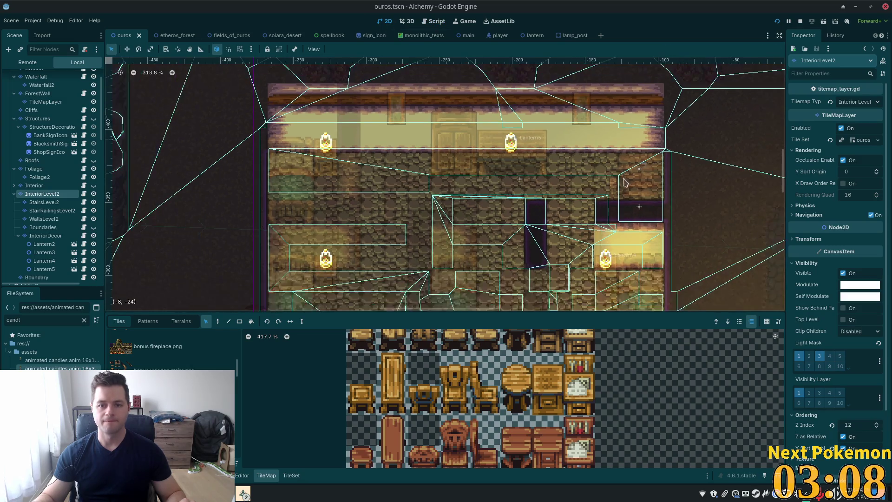
{"action": "scroll", "coordinate": [624, 181], "scroll_direction": "down", "scroll_amount": 3}
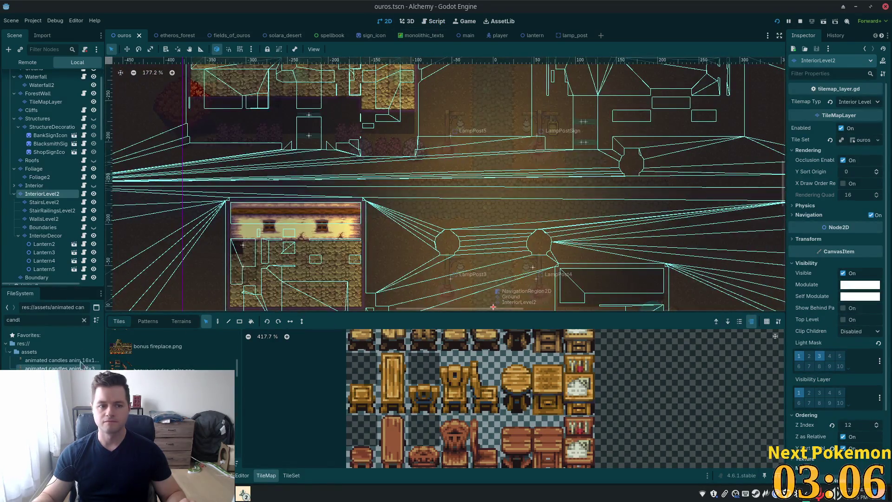
{"action": "left_click", "coordinate": [94, 186]}
{"action": "left_click", "coordinate": [94, 160]}
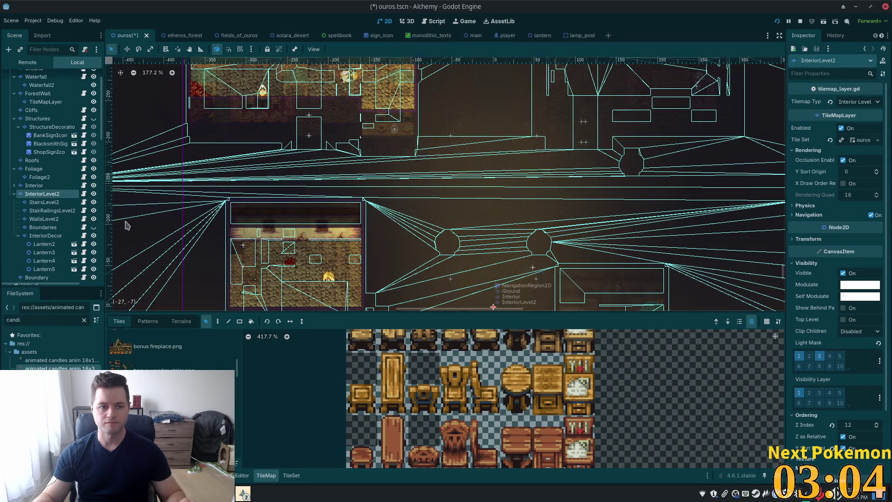
{"action": "left_click", "coordinate": [94, 194]}
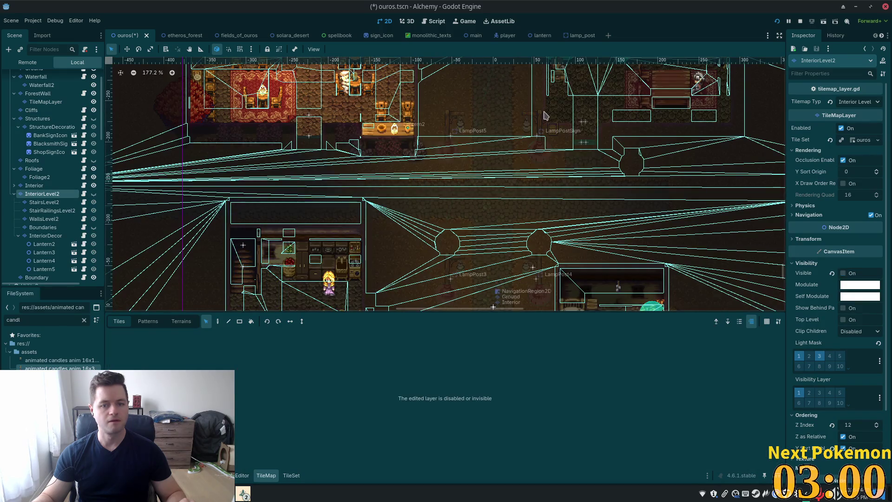
{"action": "key", "text": "ctrl+s"}
Zoom into the upper rooms and inspect the StairsLevel2 and InteriorDecor layers' settings
{"action": "scroll", "coordinate": [511, 139], "scroll_direction": "up", "scroll_amount": 2}
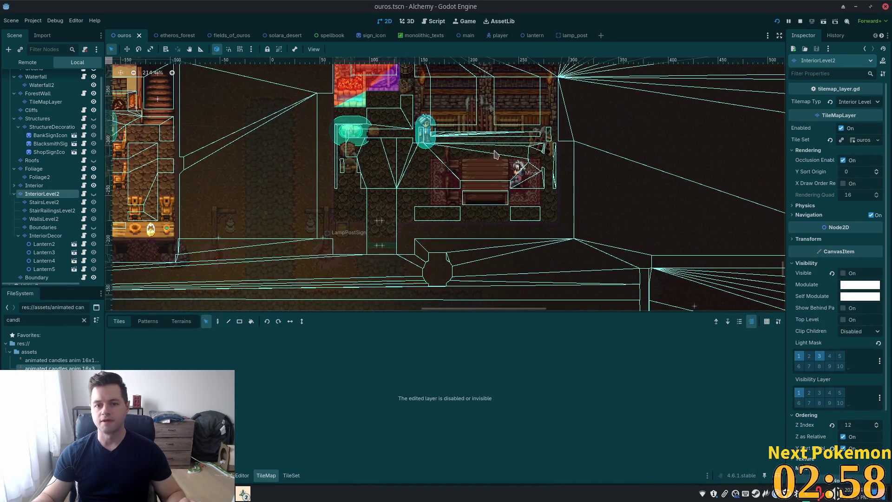
{"action": "scroll", "coordinate": [427, 149], "scroll_direction": "up", "scroll_amount": 4}
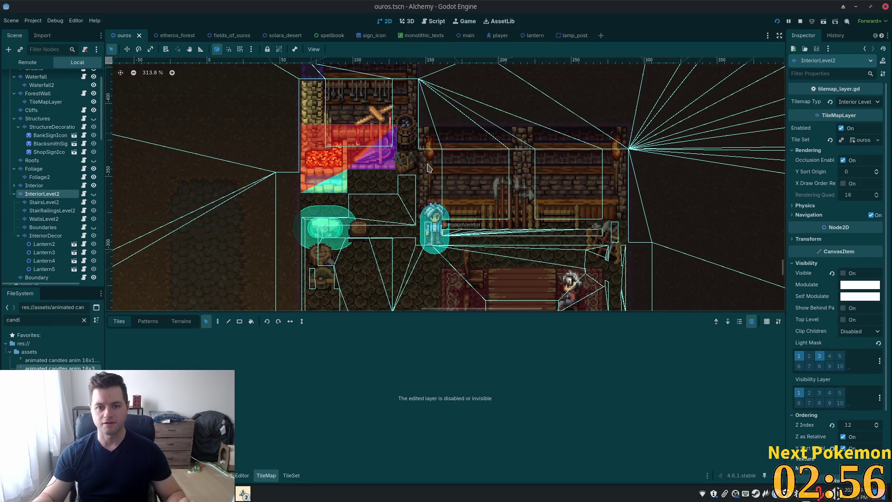
{"action": "left_click", "coordinate": [44, 203]}
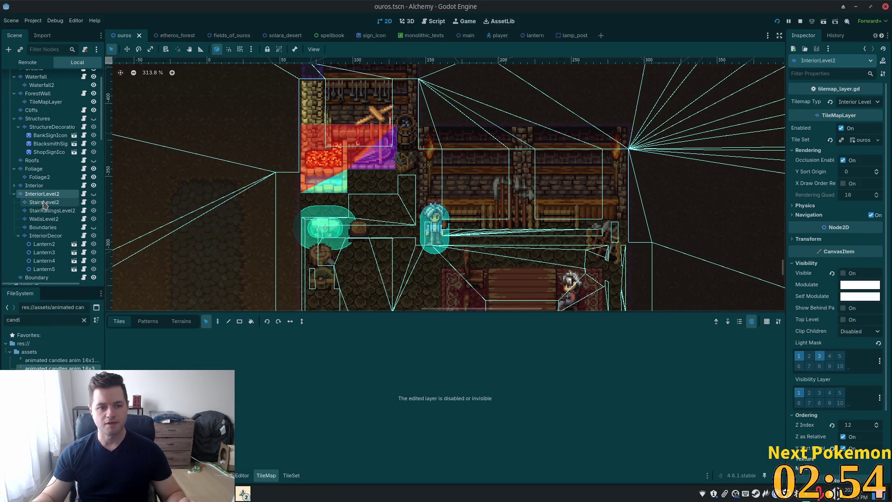
{"action": "left_click", "coordinate": [57, 241]}
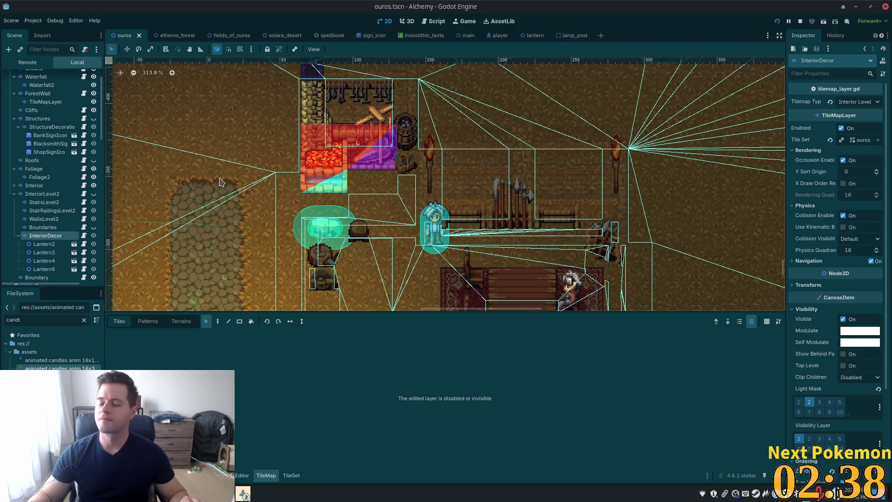
Zoom the 2D view out and back in over the forge and shop area
{"action": "scroll", "coordinate": [389, 185], "scroll_direction": "down", "scroll_amount": 4}
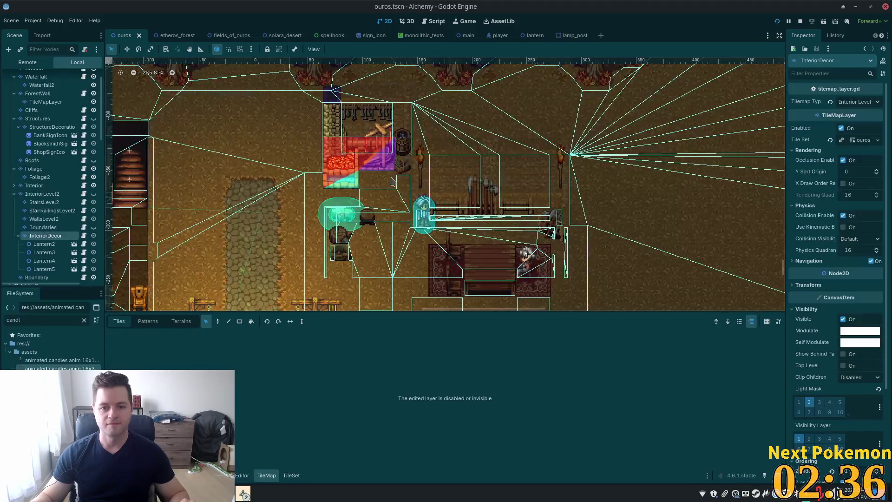
{"action": "scroll", "coordinate": [346, 181], "scroll_direction": "up", "scroll_amount": 4}
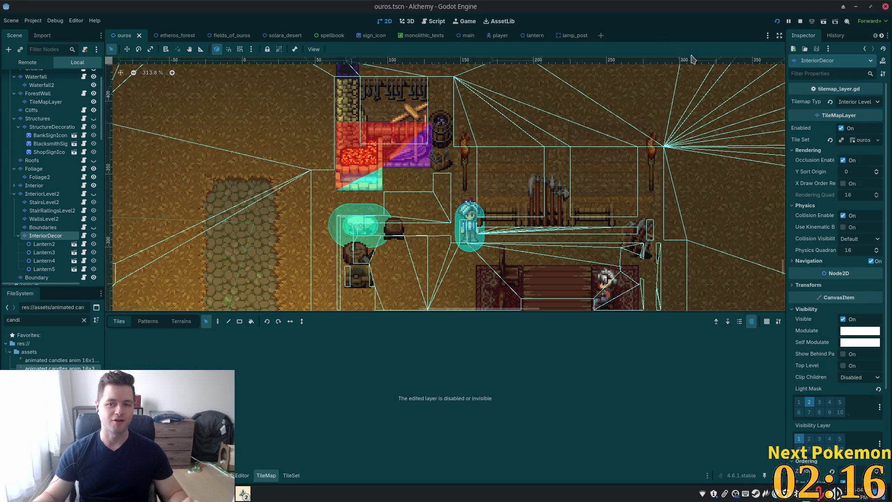
Quick-open the forge.tscn scene
{"action": "key", "text": "alt+shift+o"}
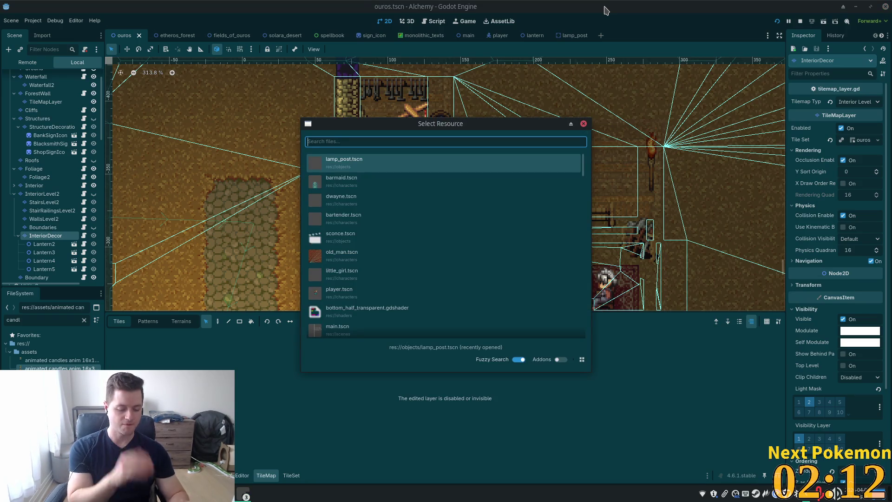
{"action": "type", "text": "forge"}
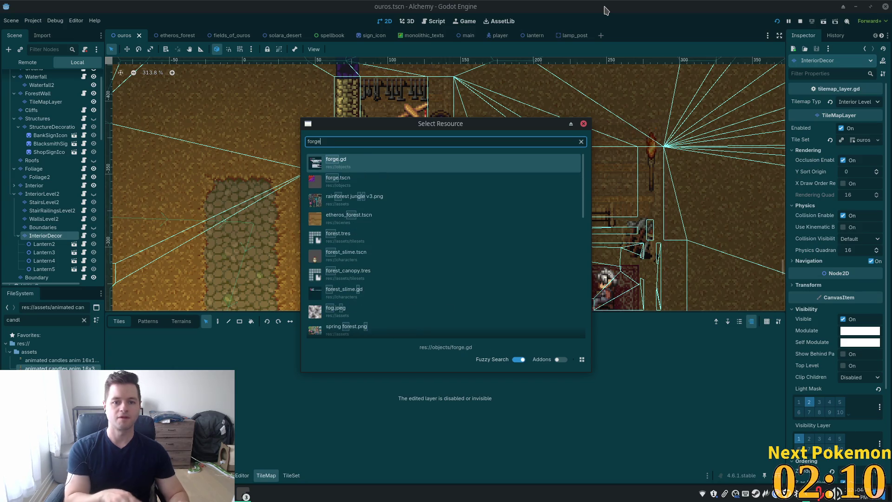
{"action": "key", "text": "Down"}
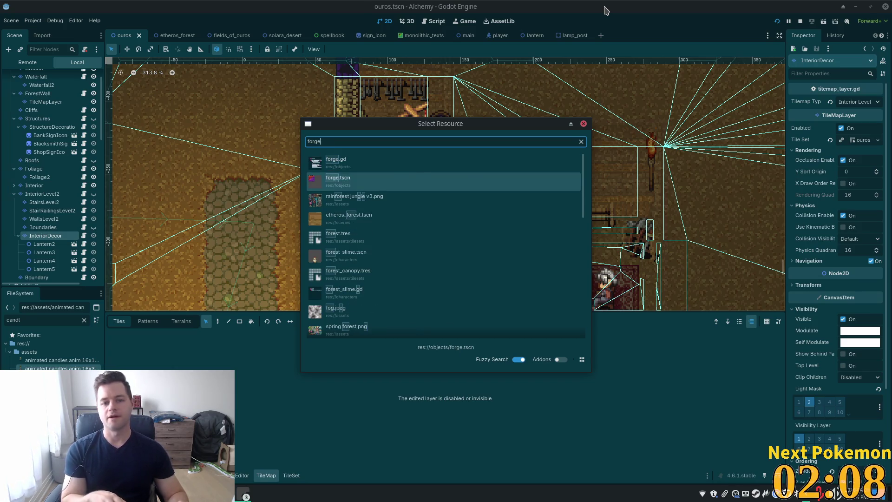
{"action": "key", "text": "Return"}
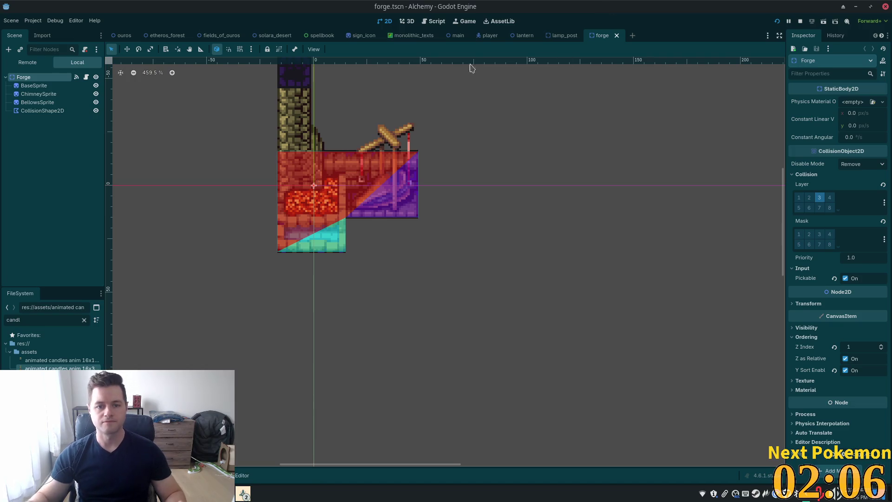
{"action": "scroll", "coordinate": [271, 181], "scroll_direction": "up", "scroll_amount": 5}
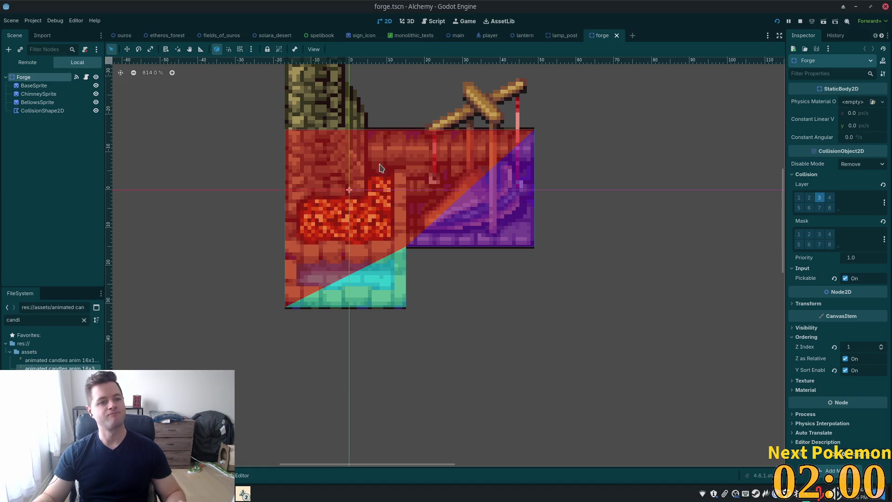
Add a PointLight2D child node under the Forge root
{"action": "left_click", "coordinate": [34, 86]}
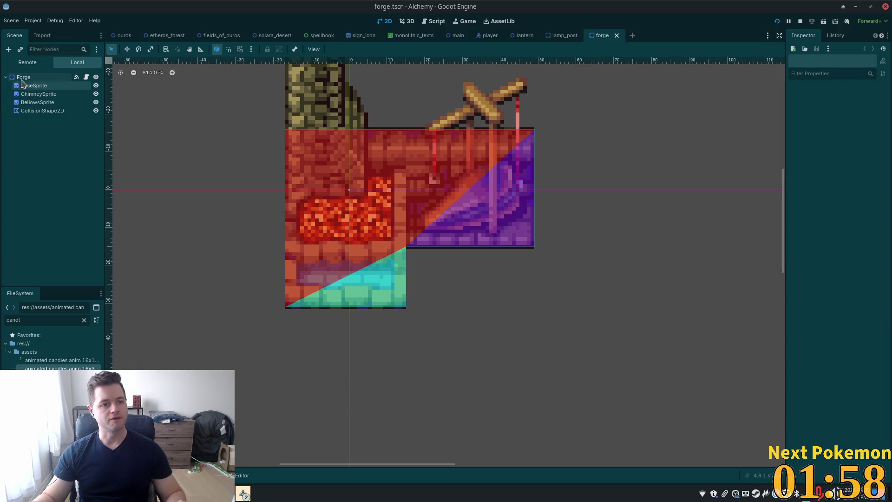
{"action": "left_click", "coordinate": [23, 77]}
{"action": "left_click", "coordinate": [8, 50]}
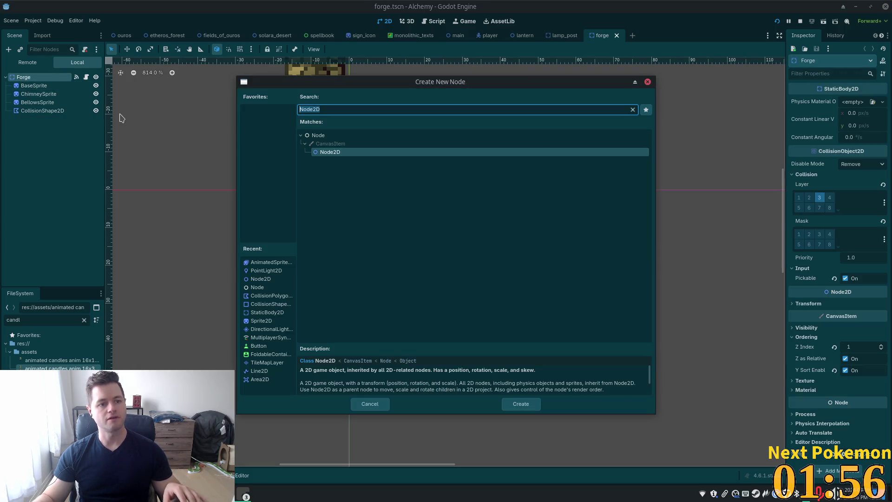
{"action": "type", "text": "point"}
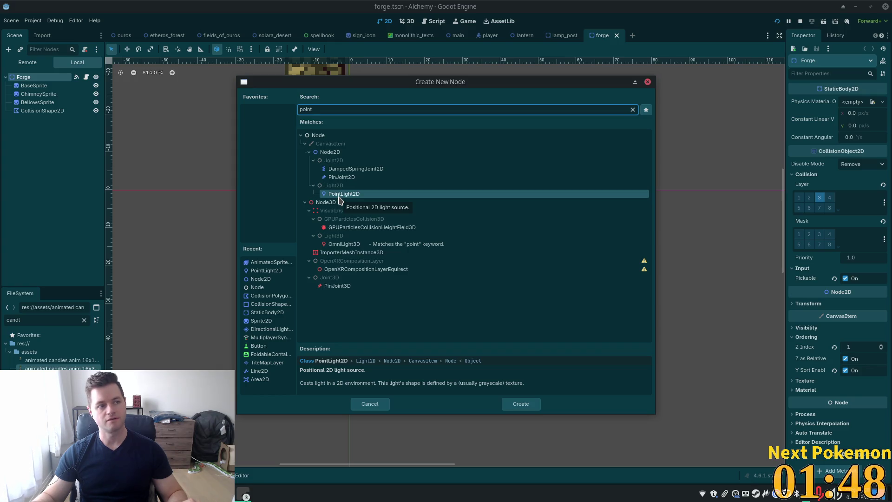
{"action": "double_click", "coordinate": [338, 195]}
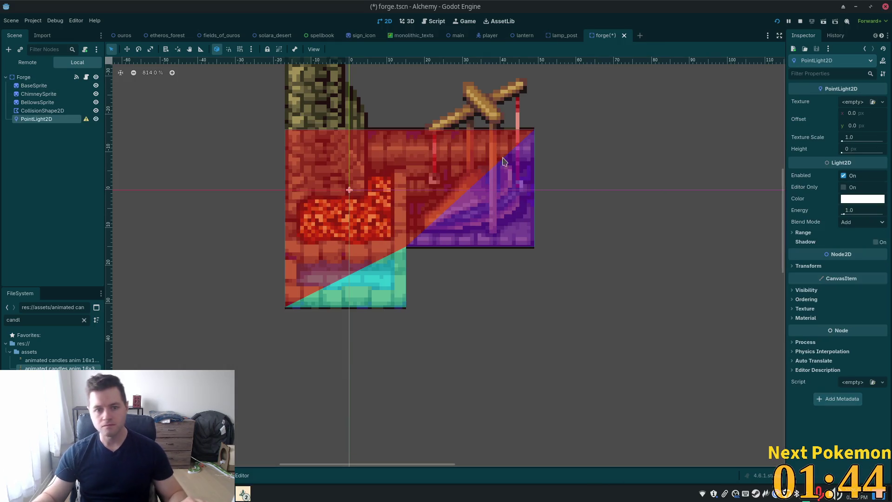
Move the light onto the furnace fire and filter FileSystem for 'light'
{"action": "left_click", "coordinate": [130, 51]}
{"action": "left_click_drag", "start_coordinate": [637, 224], "coordinate": [654, 205]}
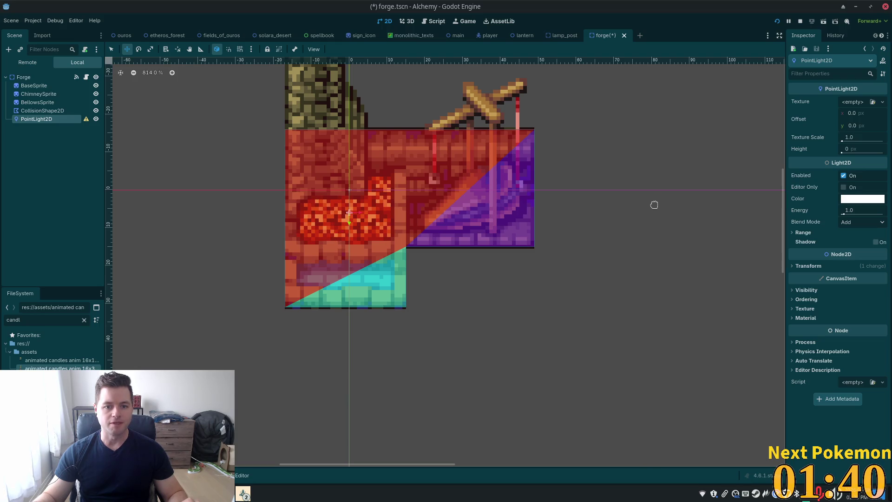
{"action": "scroll", "coordinate": [653, 227], "scroll_direction": "down", "scroll_amount": 3}
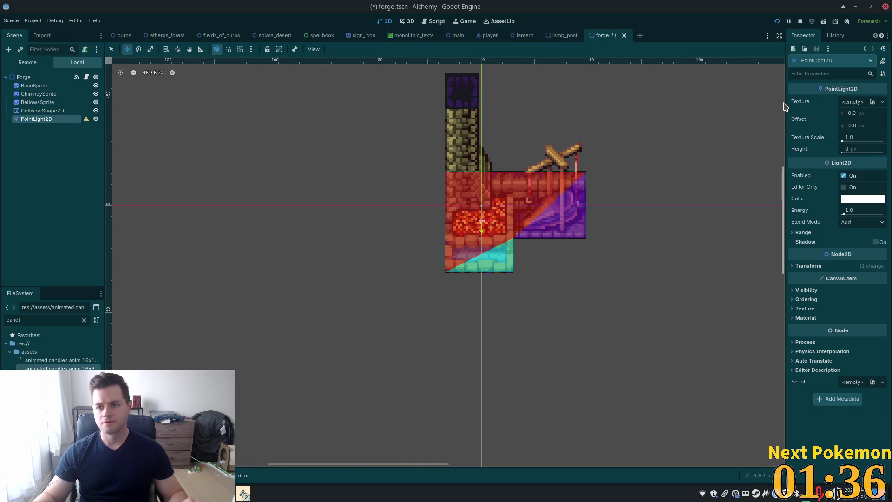
{"action": "left_click", "coordinate": [84, 319]}
{"action": "type", "text": "li"}
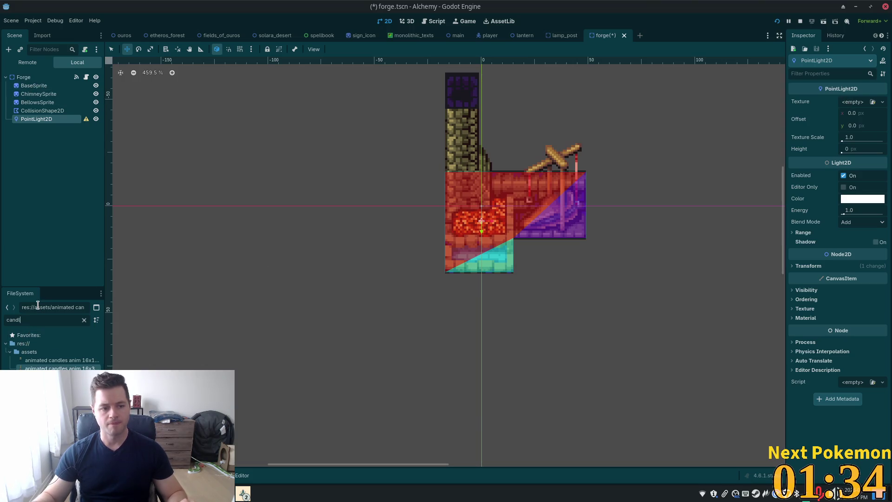
{"action": "type", "text": "ght"}
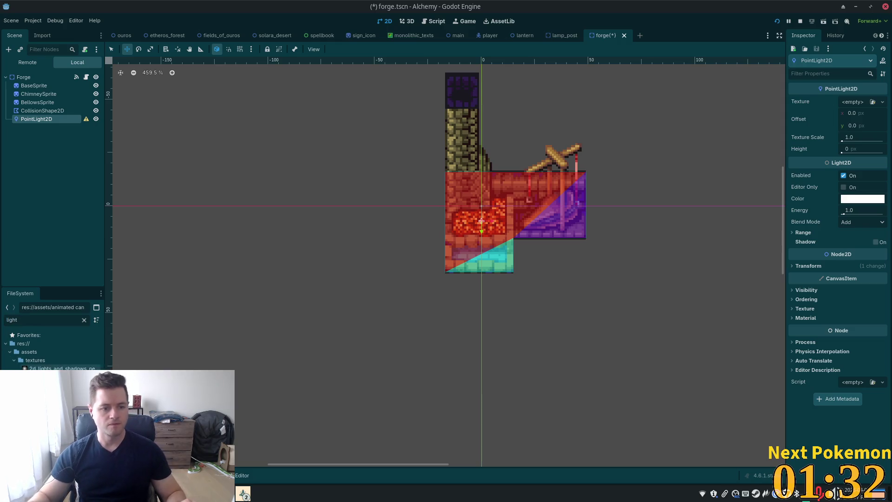
Assign the soft radial light texture to the forge's PointLight2D
{"action": "left_click_drag", "start_coordinate": [37, 368], "coordinate": [852, 101]}
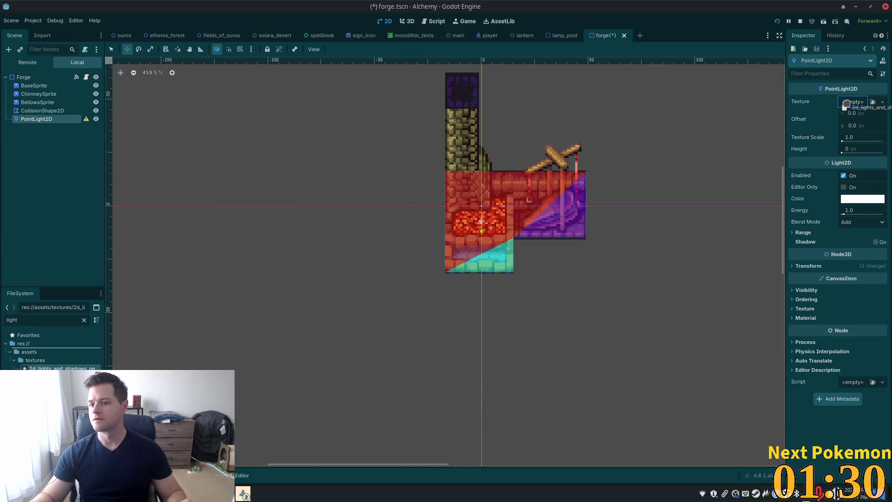
{"action": "scroll", "coordinate": [500, 197], "scroll_direction": "up", "scroll_amount": 5}
{"action": "scroll", "coordinate": [500, 197], "scroll_direction": "down", "scroll_amount": 4}
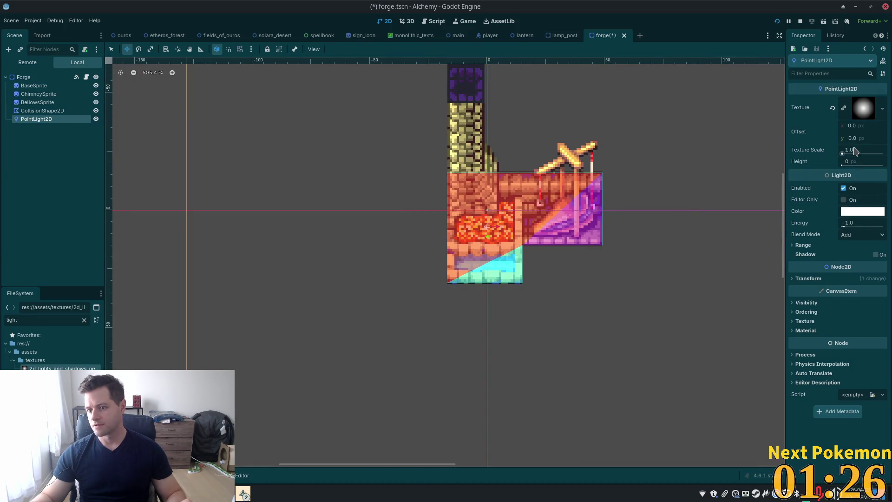
{"action": "left_click", "coordinate": [812, 246]}
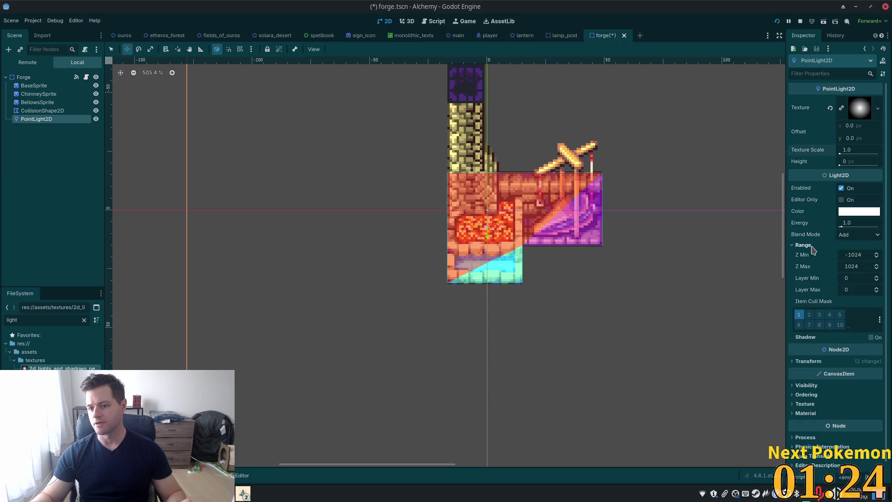
{"action": "left_click", "coordinate": [812, 247]}
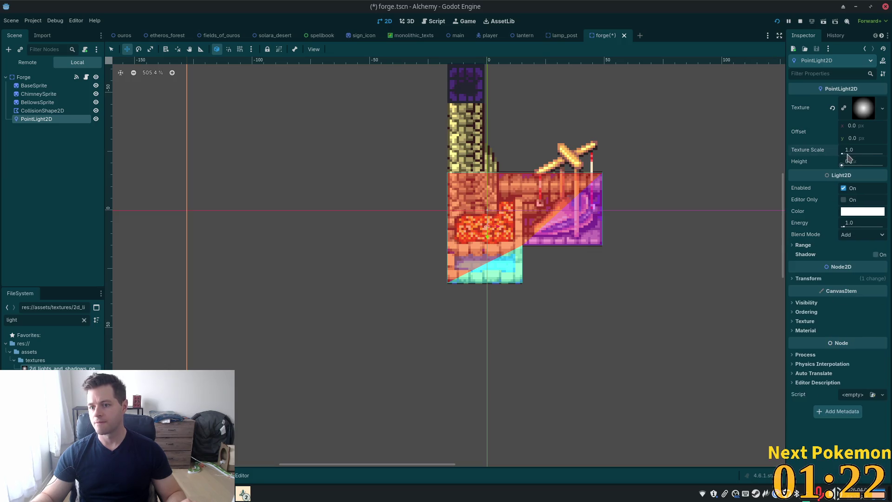
Set the light's Texture Scale to 0.5 and Energy to 0.6
{"action": "left_click", "coordinate": [868, 149]}
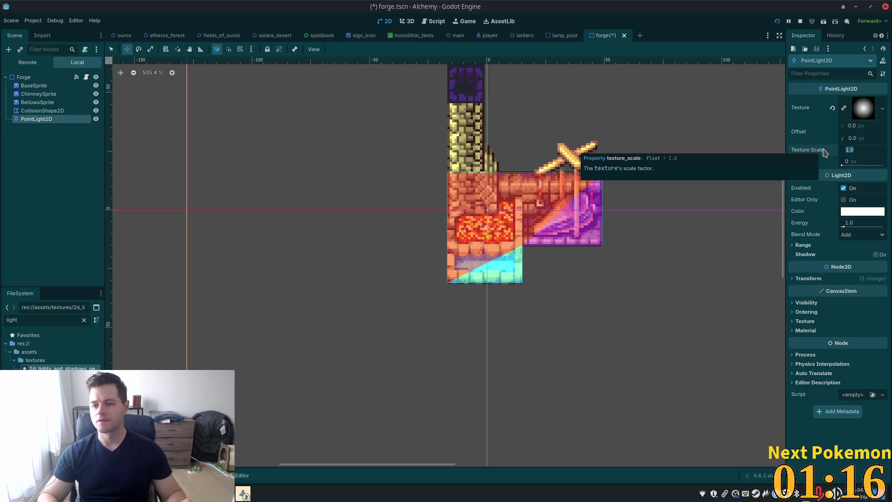
{"action": "type", "text": "0.5"}
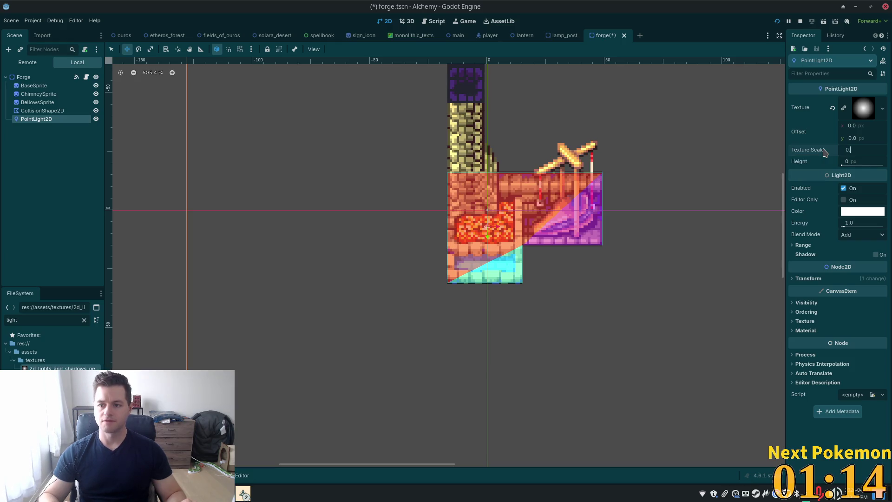
{"action": "key", "text": "Tab"}
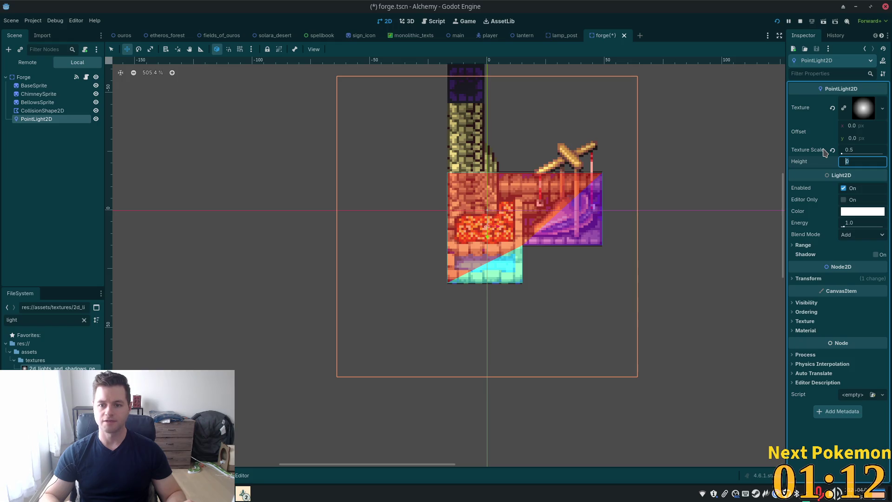
{"action": "left_click", "coordinate": [873, 227]}
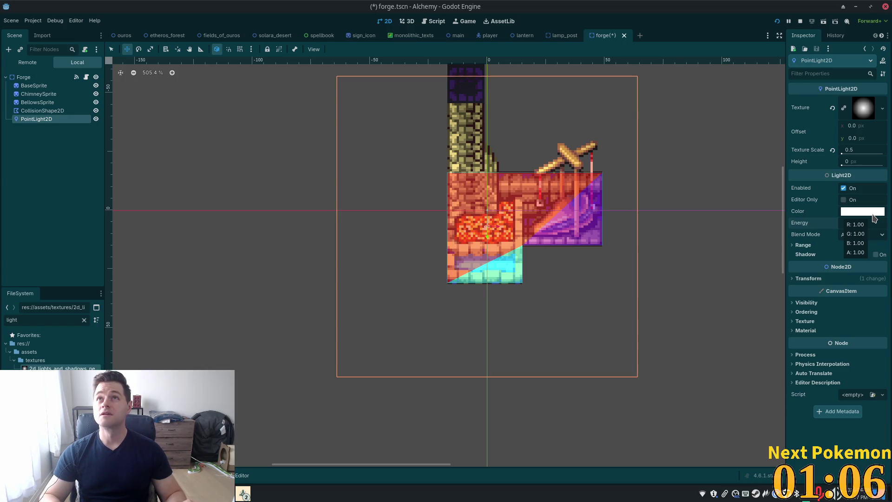
{"action": "left_click_drag", "start_coordinate": [864, 223], "coordinate": [850, 223]}
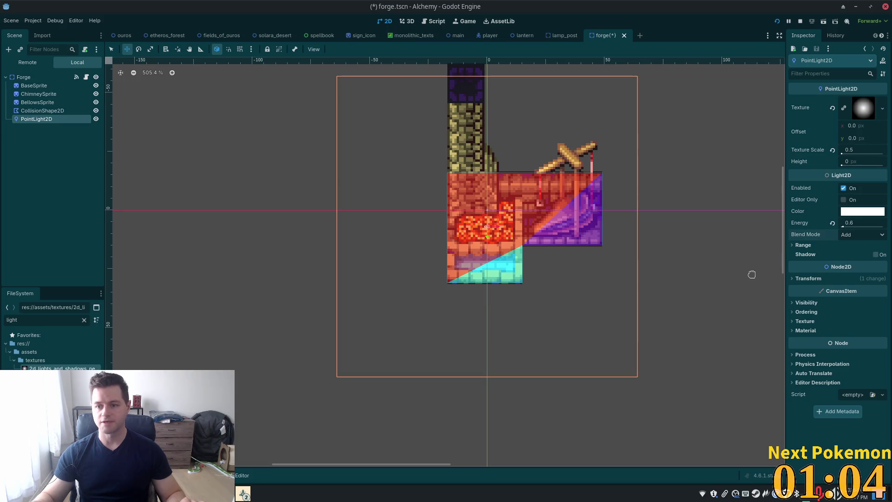
{"action": "left_click", "coordinate": [860, 212]}
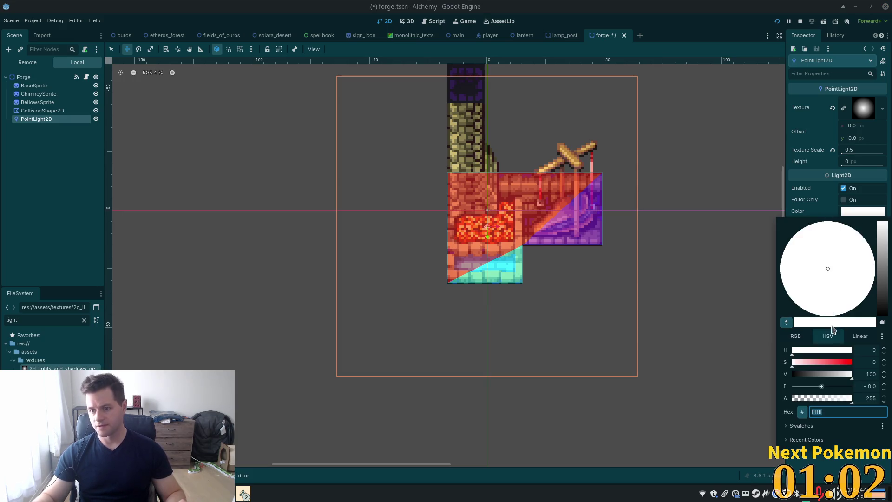
Tune the light's hue to warm orange ff9130 and save the forge scene
{"action": "key", "text": "Tab"}
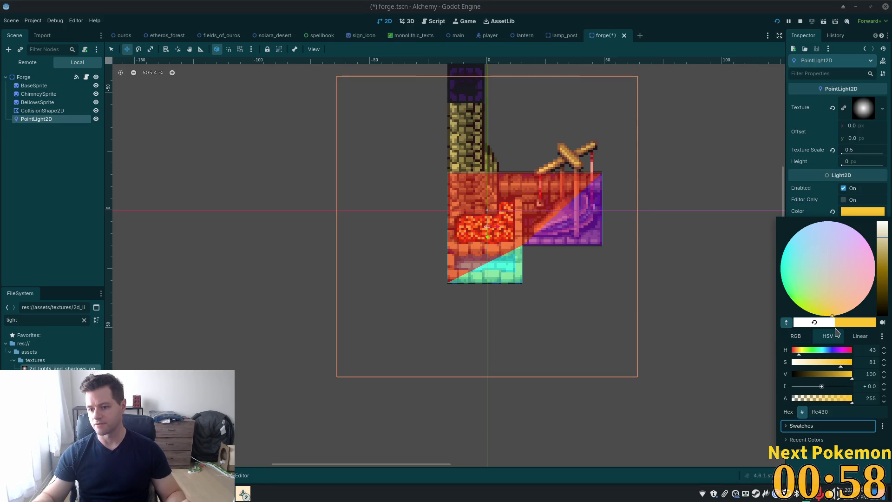
{"action": "left_click_drag", "start_coordinate": [799, 351], "coordinate": [792, 351]}
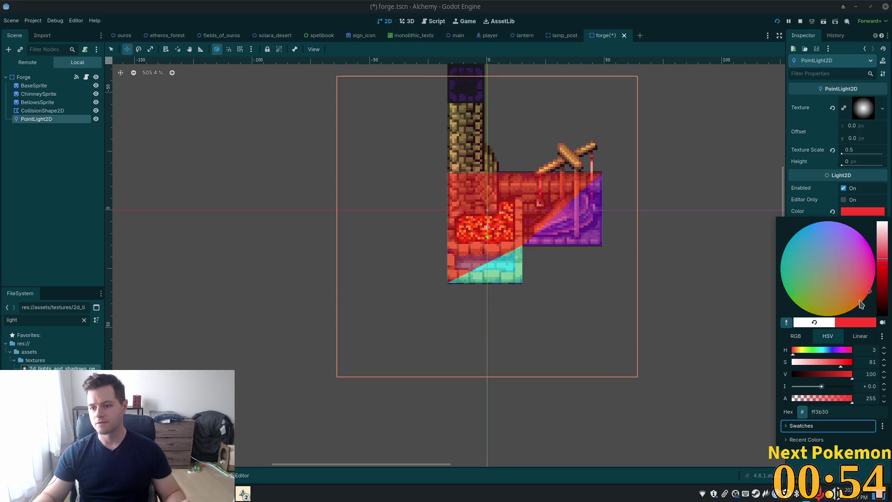
{"action": "left_click", "coordinate": [795, 352]}
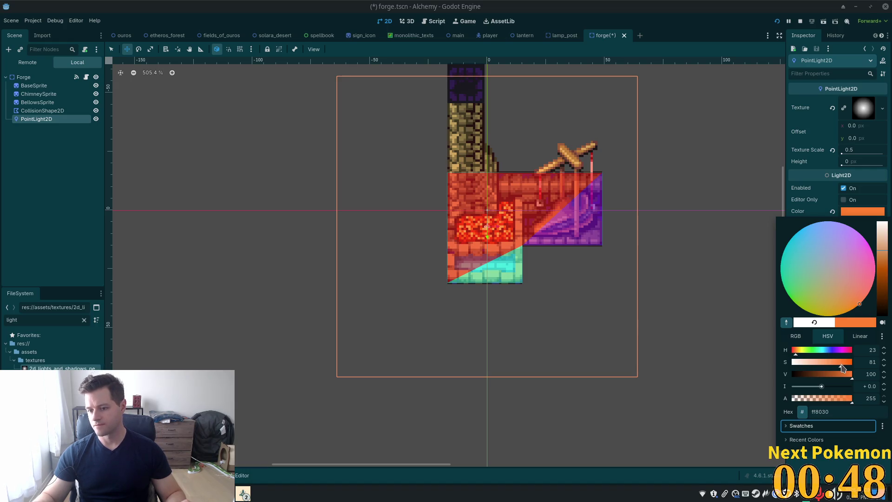
{"action": "left_click_drag", "start_coordinate": [797, 355], "coordinate": [799, 356]}
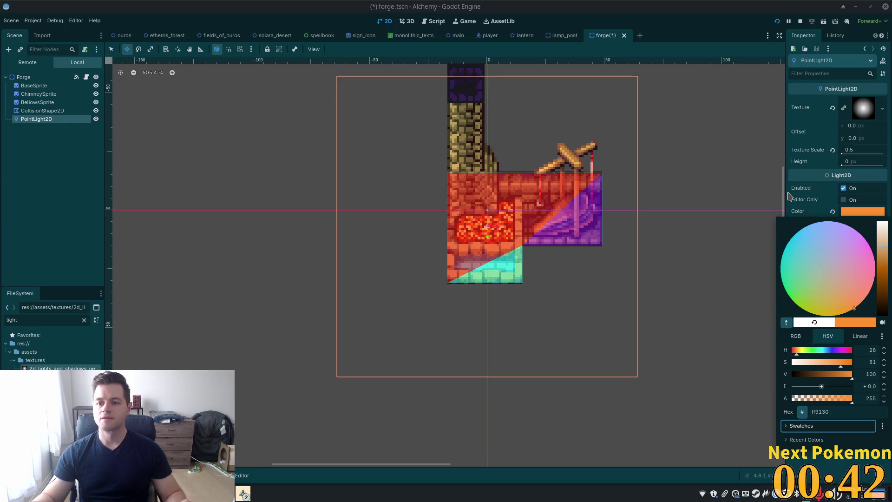
{"action": "key", "text": "ctrl+s"}
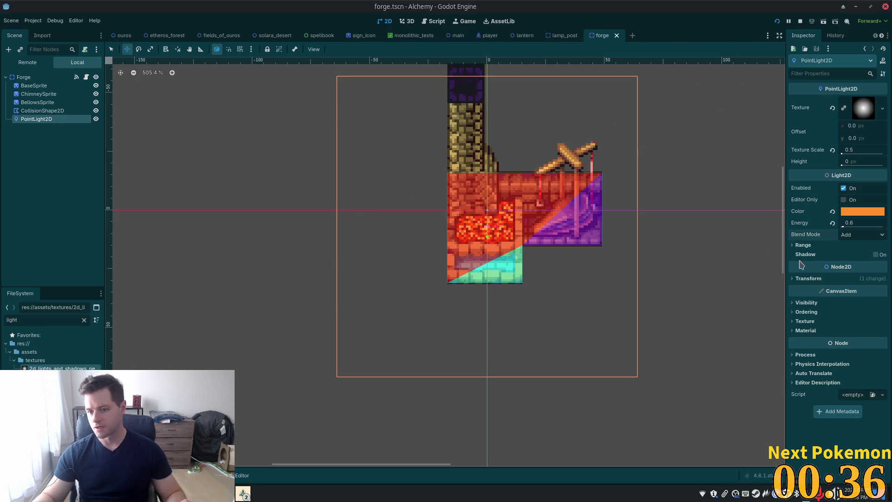
Enable light mask layer 2 on PointLight2D and the Base, Chimney and Bellows sprites, then save
{"action": "left_click", "coordinate": [799, 303]}
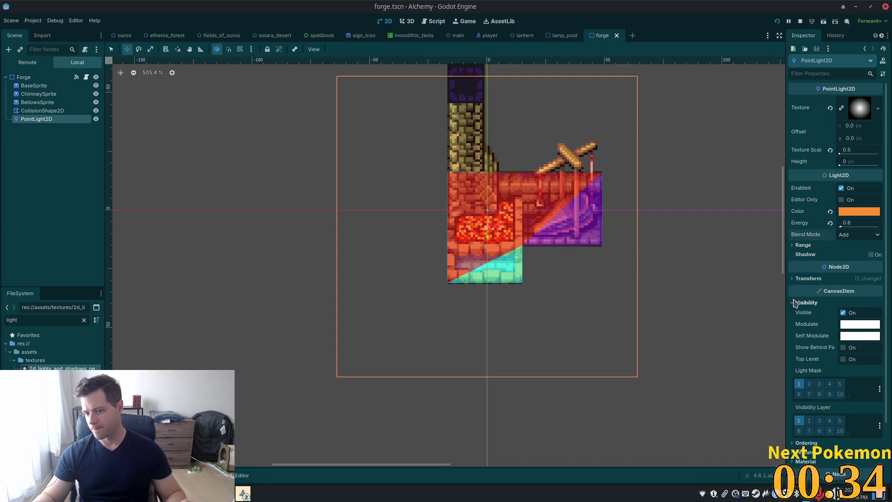
{"action": "left_click", "coordinate": [809, 384]}
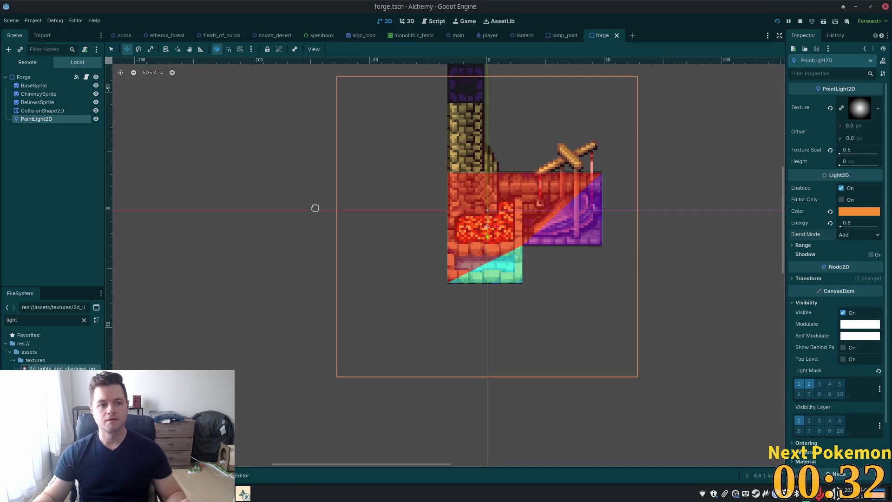
{"action": "left_click", "coordinate": [54, 87]}
{"action": "left_click", "coordinate": [47, 102], "text": "shift"}
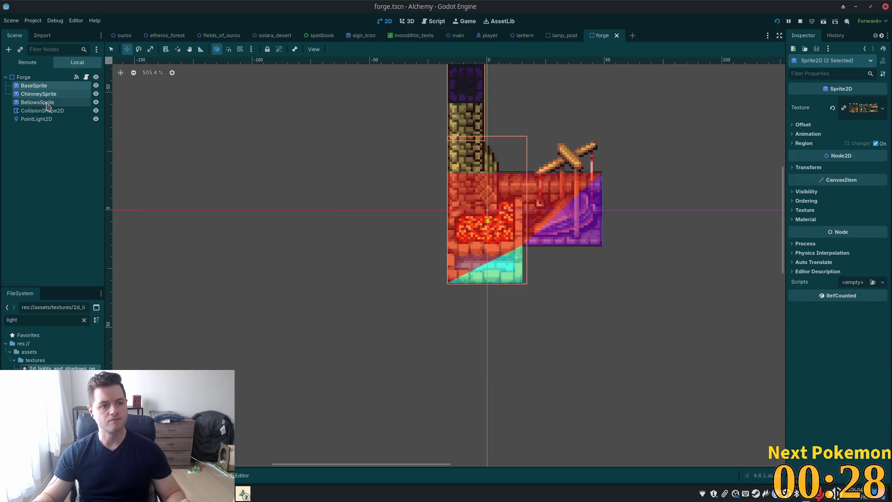
{"action": "left_click", "coordinate": [806, 191]}
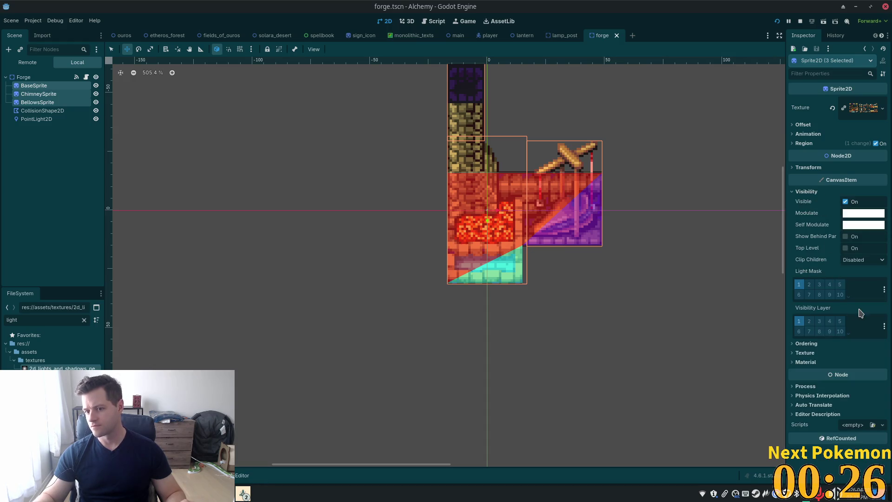
{"action": "left_click", "coordinate": [809, 284]}
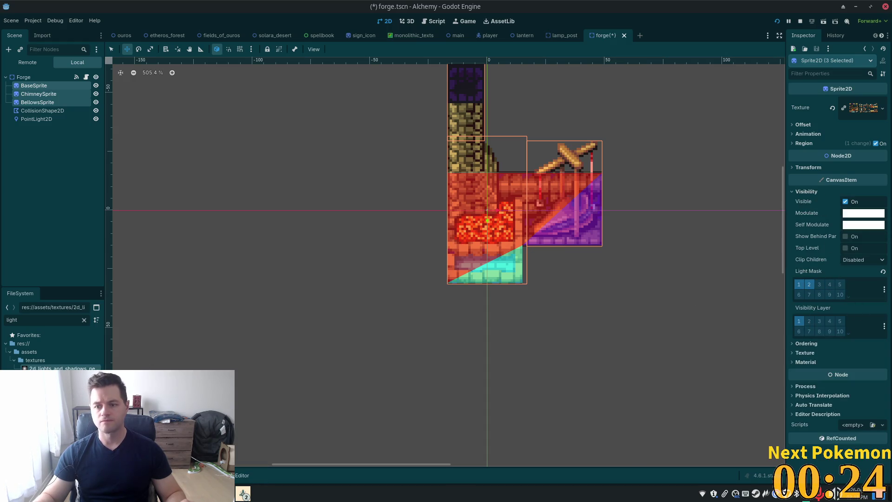
{"action": "key", "text": "ctrl+s"}
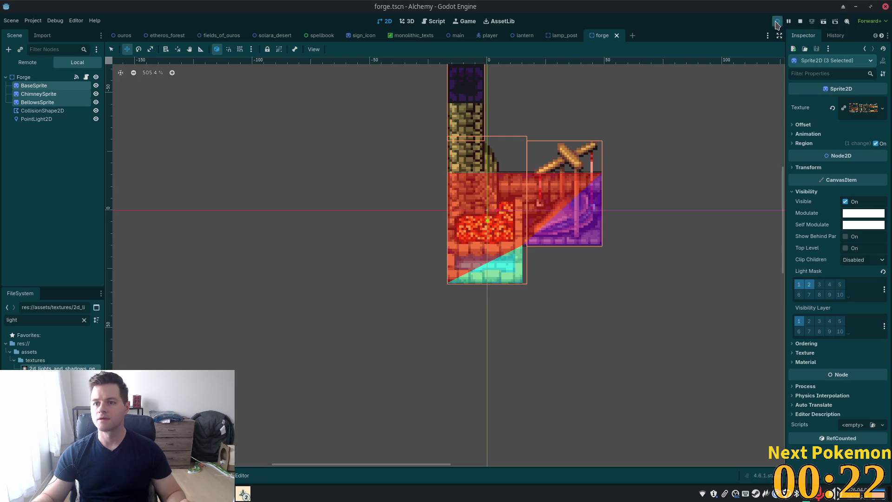
Run the project and walk the player down the street into the forge
{"action": "left_click", "coordinate": [777, 21]}
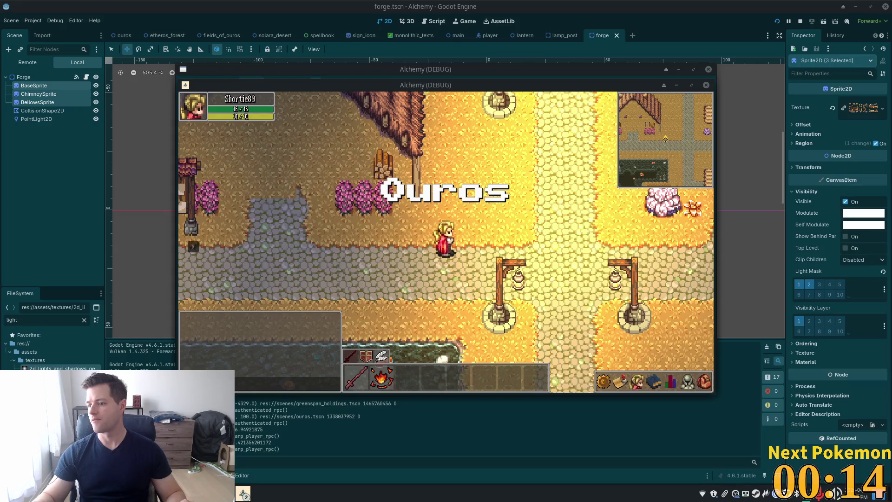
{"action": "left_click", "coordinate": [577, 215]}
{"action": "key", "text": "Down"}
{"action": "key", "text": "Right"}
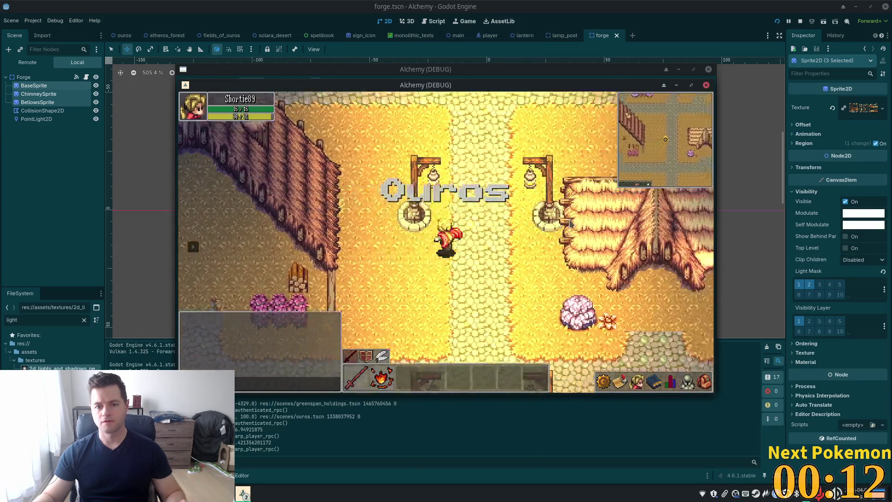
{"action": "key", "text": "Up"}
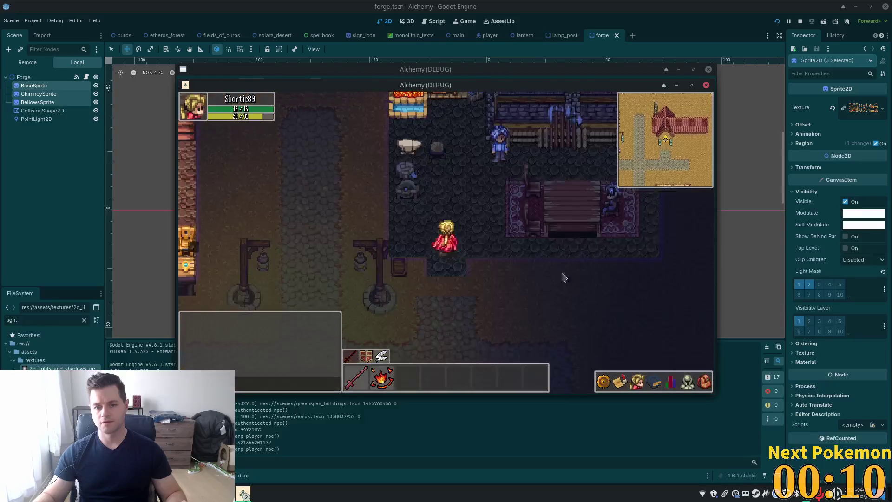
{"action": "key", "text": "Up"}
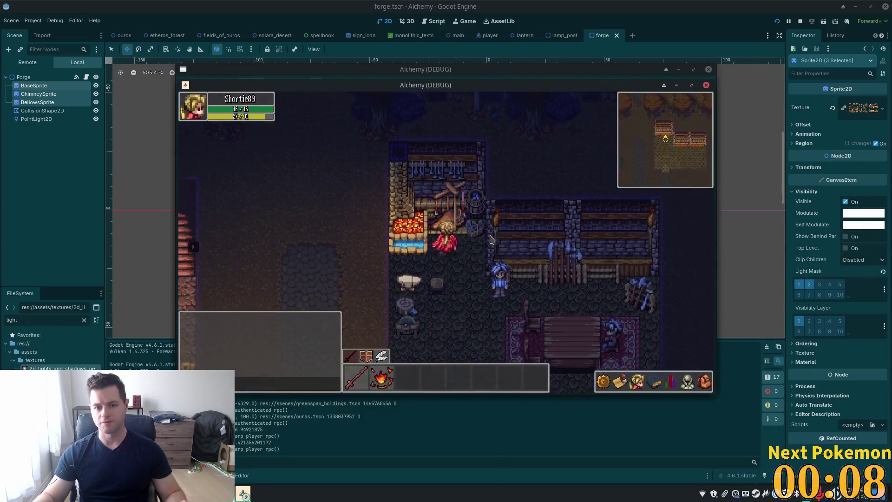
Walk around the forge interior, out to the street and back, then return to the editor
{"action": "key", "text": "Right"}
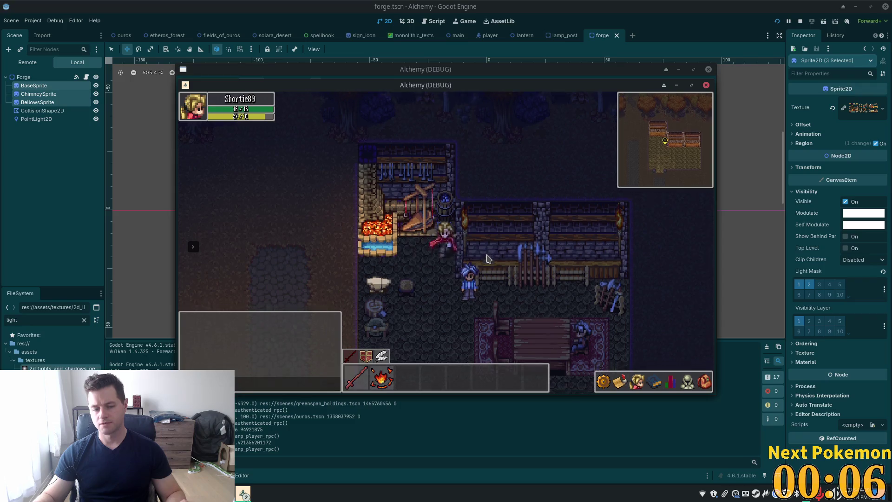
{"action": "key", "text": "Down"}
{"action": "key", "text": "Left"}
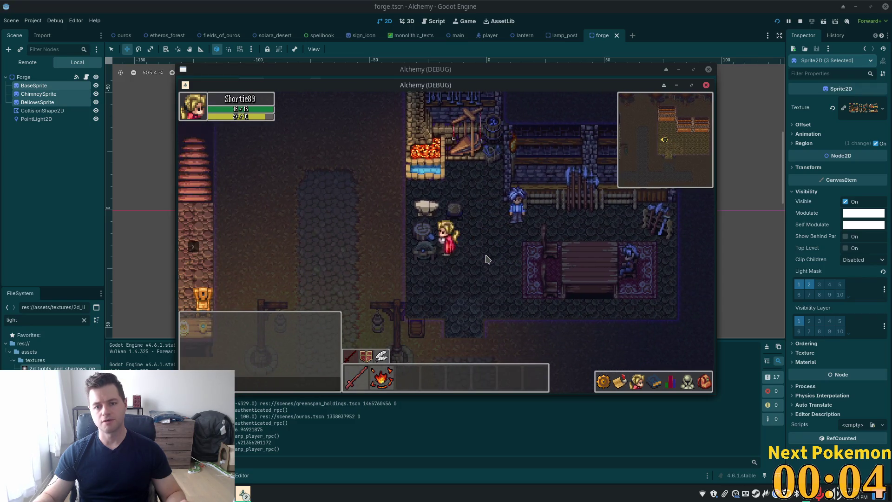
{"action": "key", "text": "Down"}
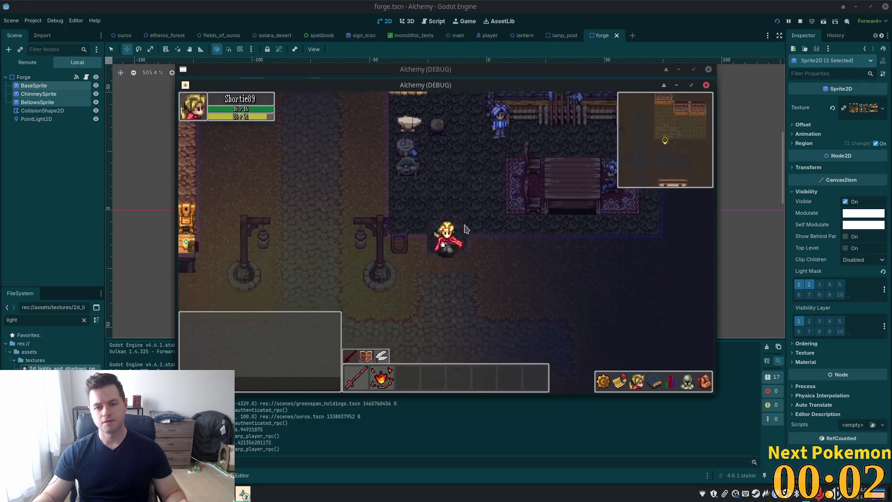
{"action": "key", "text": "Up"}
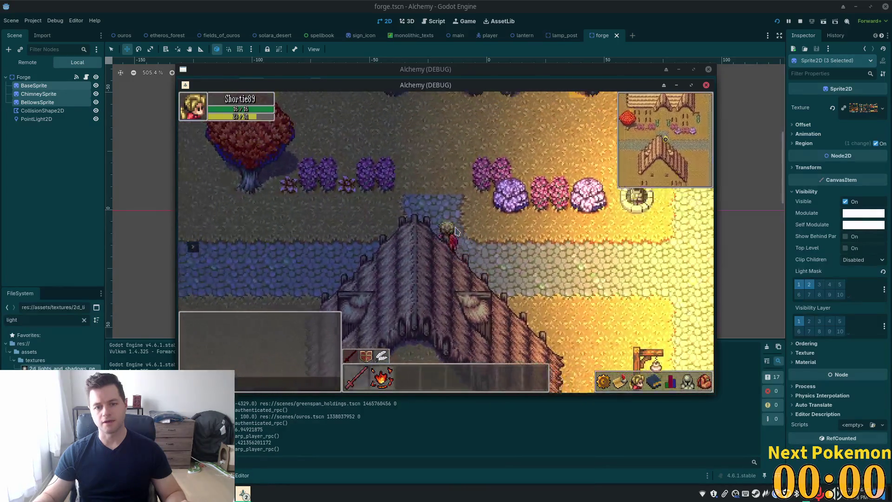
{"action": "key", "text": "Down"}
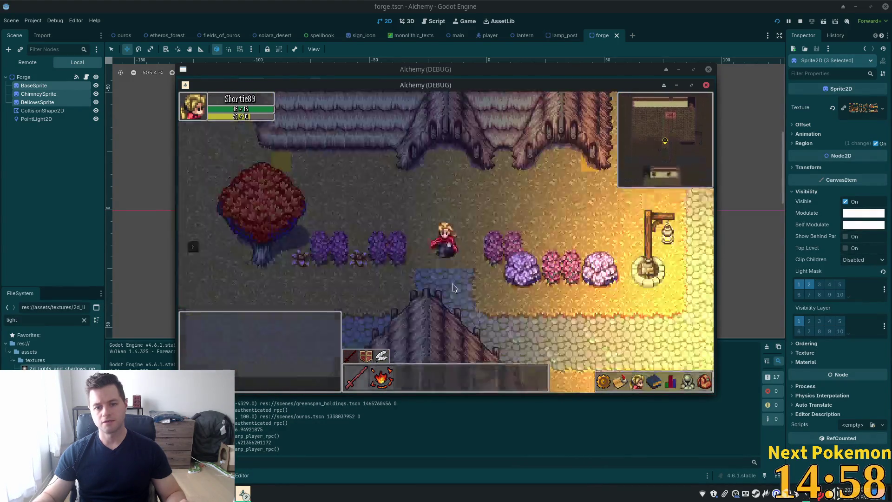
{"action": "key", "text": "Up"}
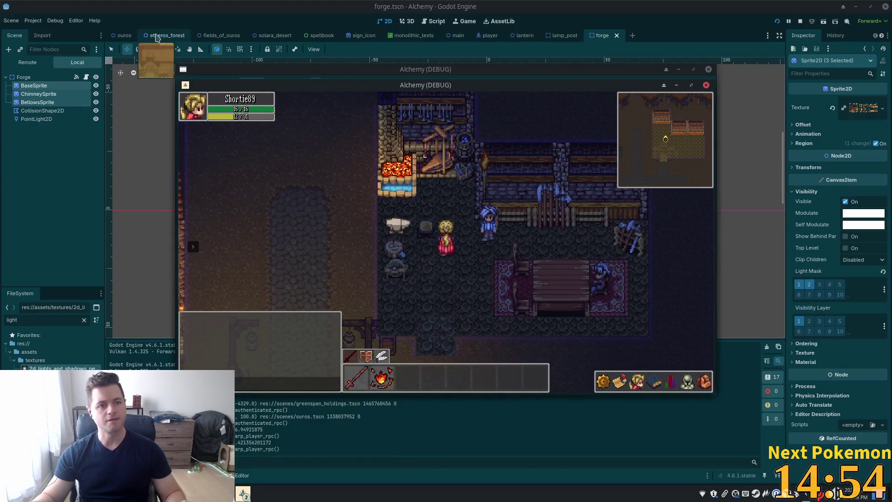
{"action": "left_click", "coordinate": [101, 35]}
In the ouros scene, select the Interior tilemap and review its Visibility light mask settings
{"action": "left_click", "coordinate": [119, 36]}
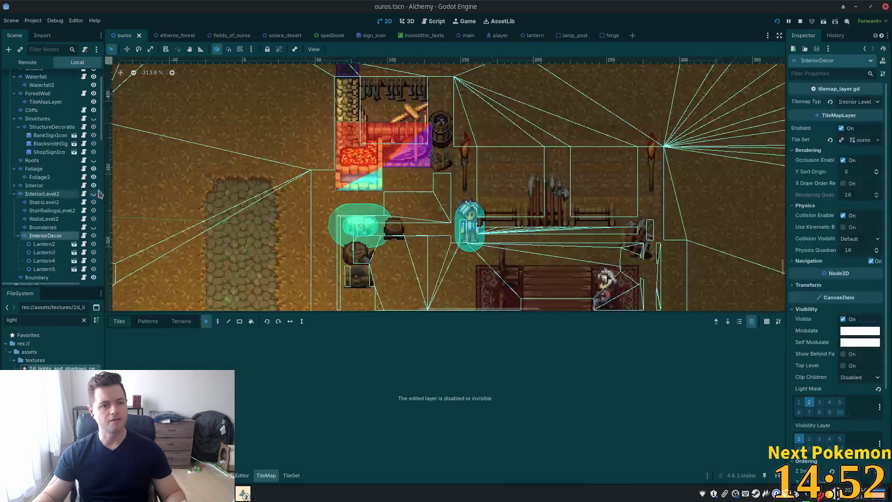
{"action": "scroll", "coordinate": [93, 130], "scroll_direction": "up", "scroll_amount": 2}
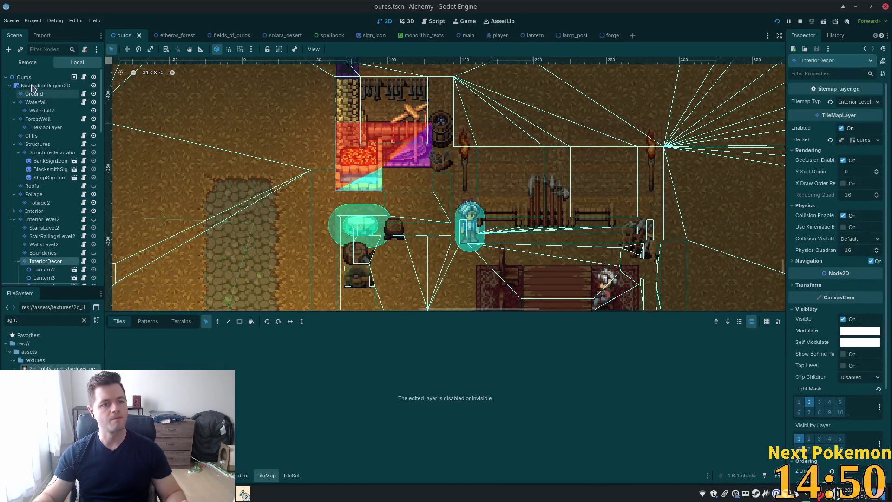
{"action": "scroll", "coordinate": [74, 207], "scroll_direction": "down", "scroll_amount": 5}
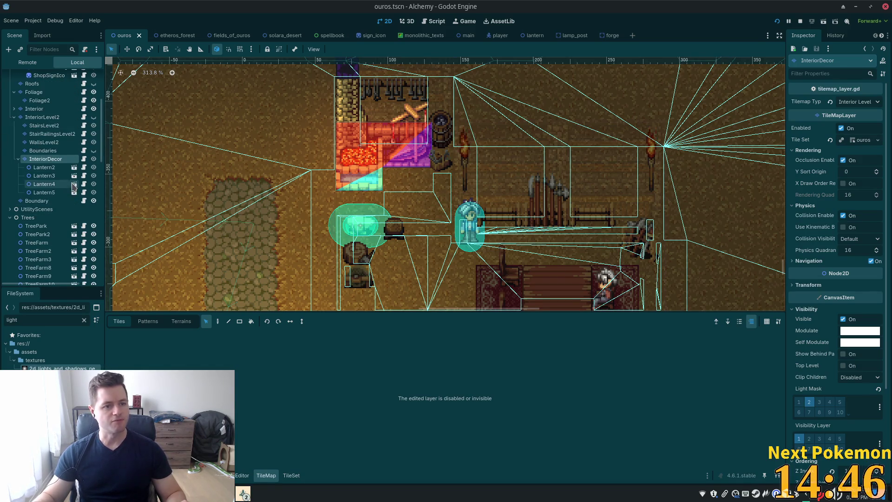
{"action": "scroll", "coordinate": [72, 189], "scroll_direction": "down", "scroll_amount": 10}
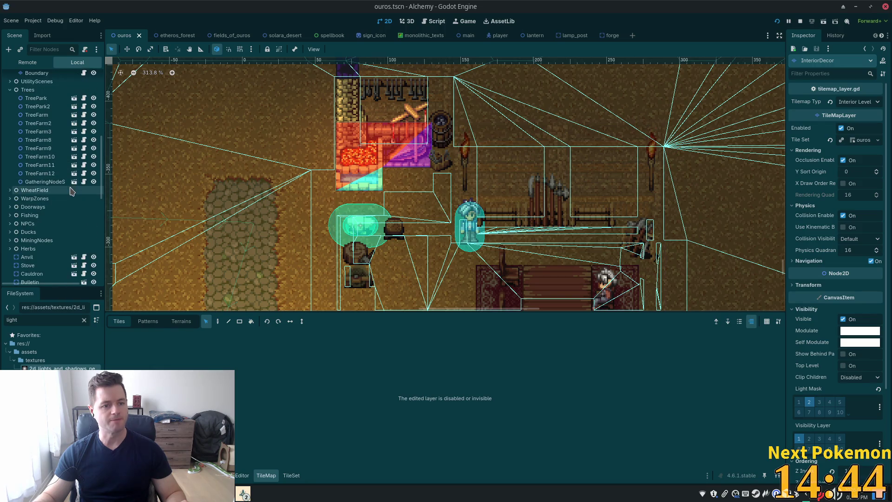
{"action": "scroll", "coordinate": [71, 194], "scroll_direction": "down", "scroll_amount": 1}
{"action": "scroll", "coordinate": [72, 189], "scroll_direction": "up", "scroll_amount": 5}
{"action": "left_click_drag", "start_coordinate": [101, 154], "coordinate": [100, 51]}
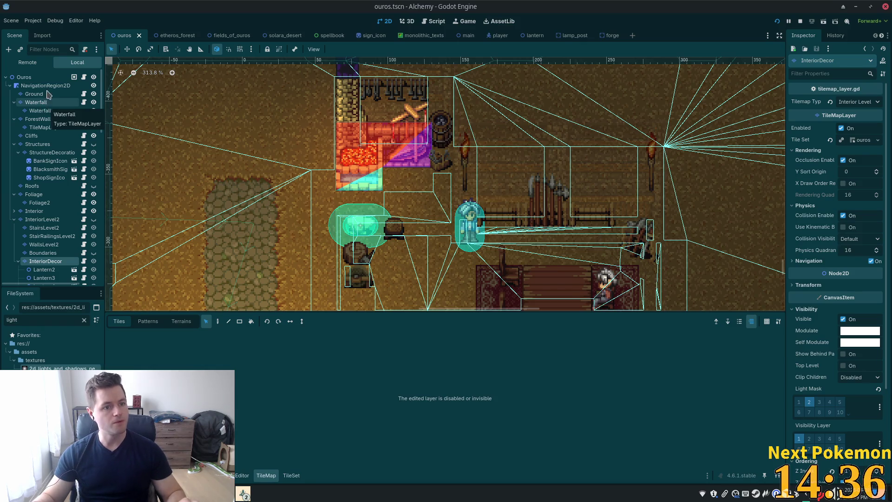
{"action": "left_click", "coordinate": [34, 211]}
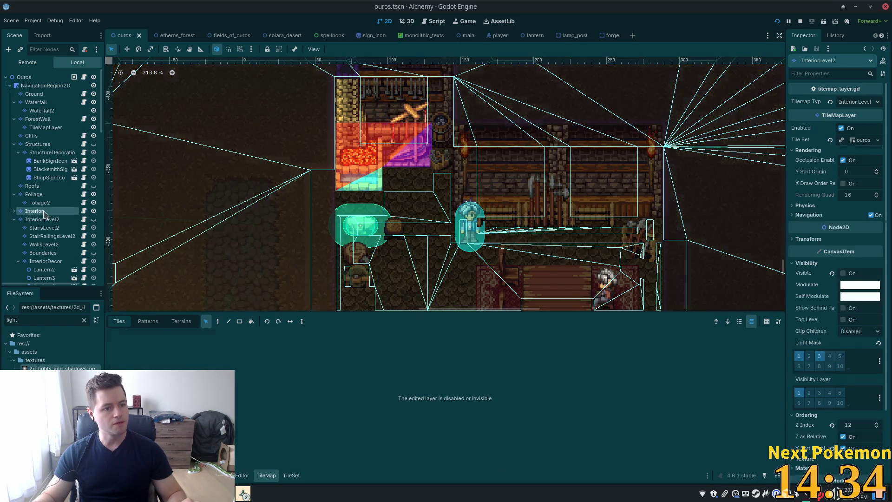
{"action": "scroll", "coordinate": [865, 261], "scroll_direction": "down", "scroll_amount": 5}
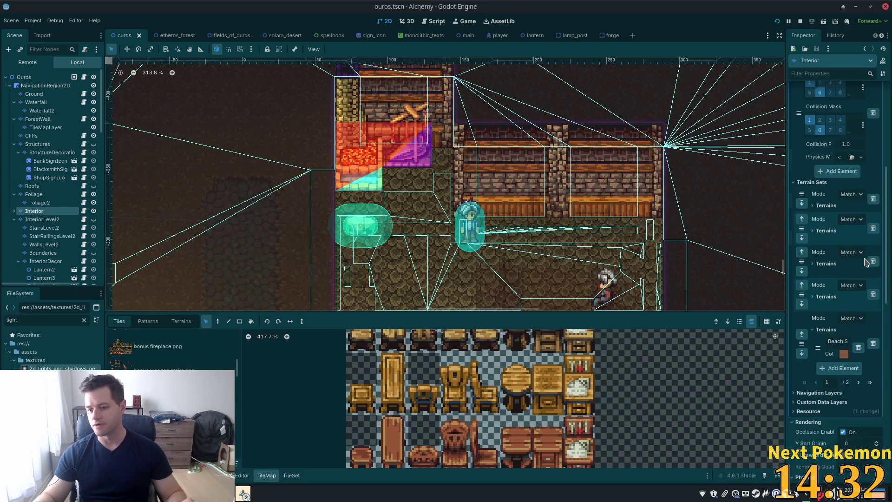
{"action": "scroll", "coordinate": [865, 265], "scroll_direction": "down", "scroll_amount": 7}
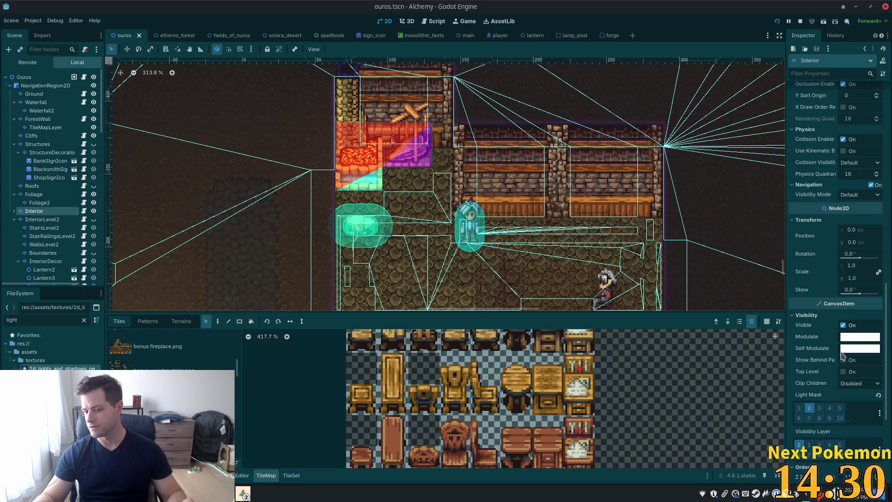
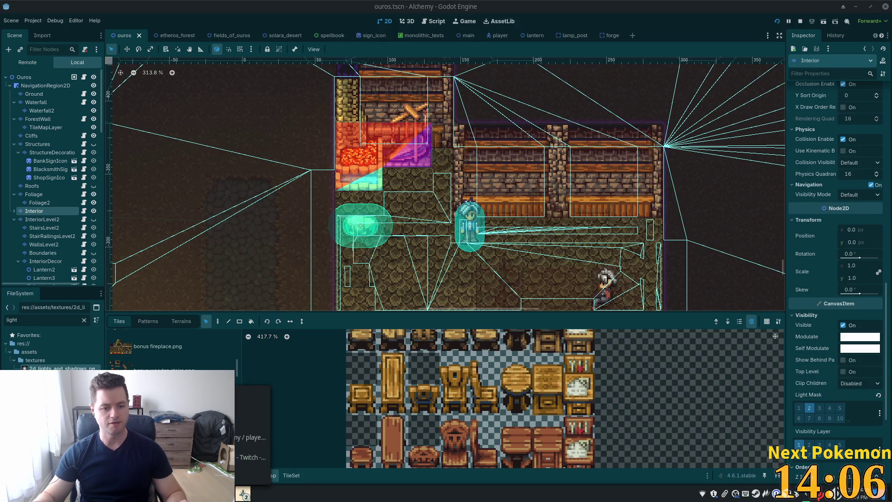
Search the Pokémon collection popout for 'ct', then close the popout
{"action": "key", "text": "alt+Tab"}
{"action": "left_click", "coordinate": [321, 120]}
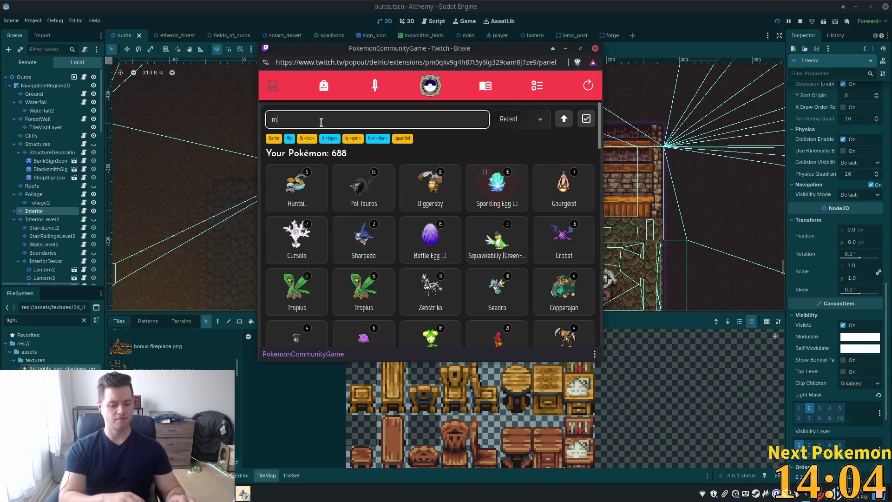
{"action": "type", "text": "ct"}
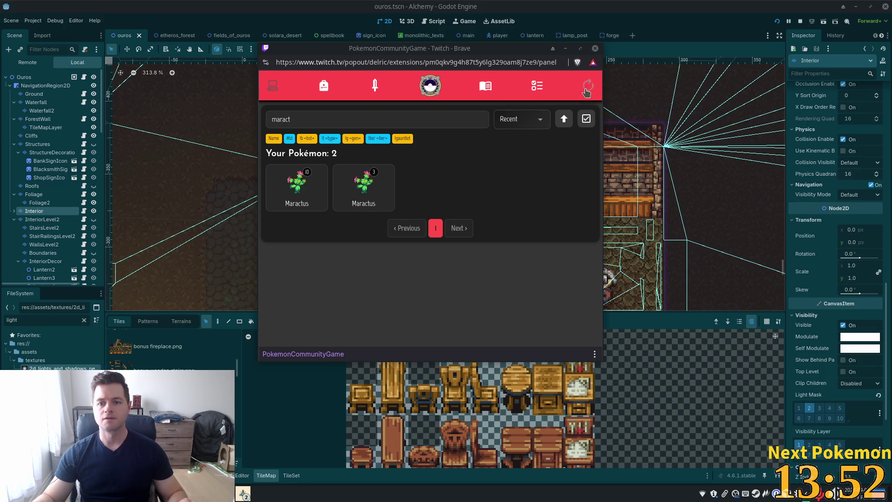
{"action": "left_click", "coordinate": [658, 35]}
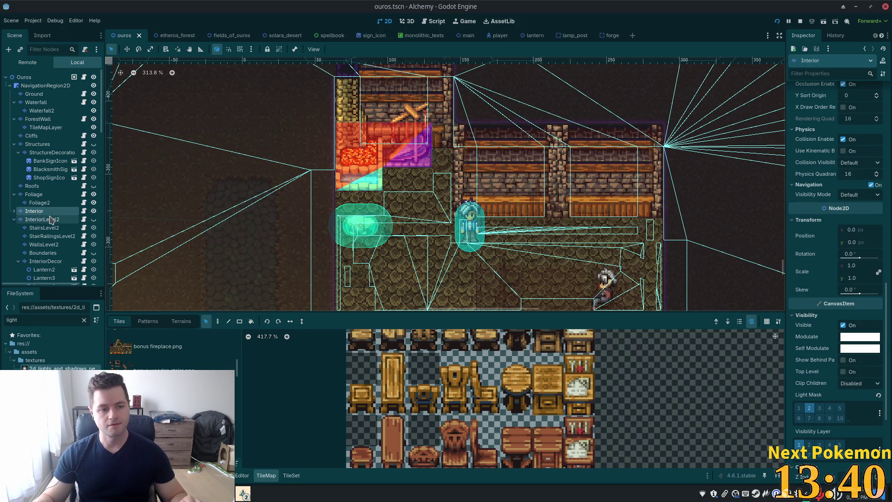
Filter the Scene dock for 'forge' and select the Forge node
{"action": "scroll", "coordinate": [101, 218], "scroll_direction": "down", "scroll_amount": 5}
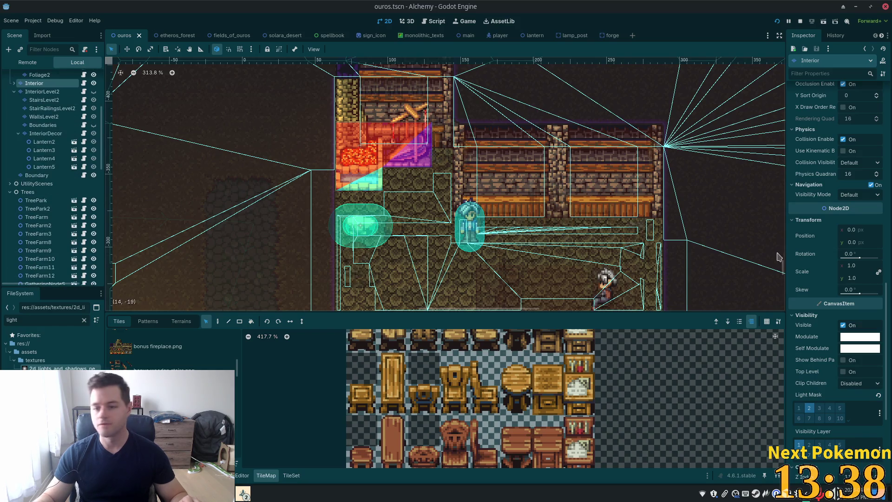
{"action": "scroll", "coordinate": [89, 208], "scroll_direction": "down", "scroll_amount": 10}
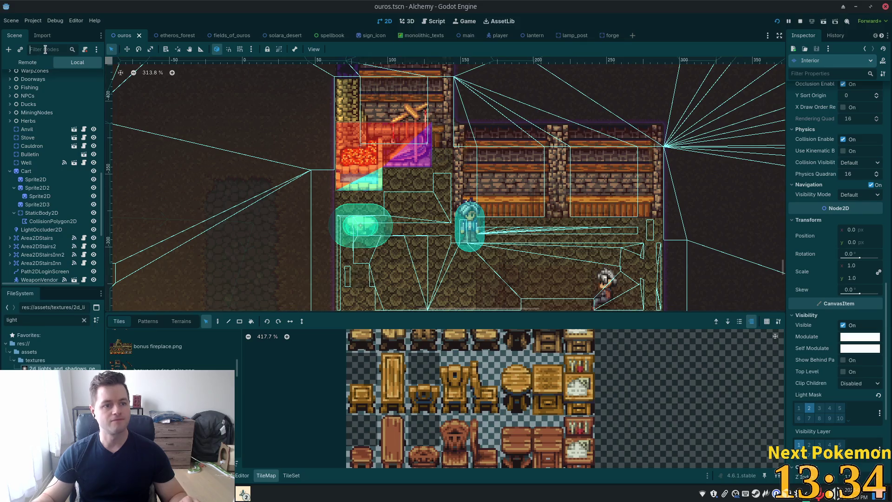
{"action": "left_click", "coordinate": [47, 50]}
{"action": "type", "text": "forge"}
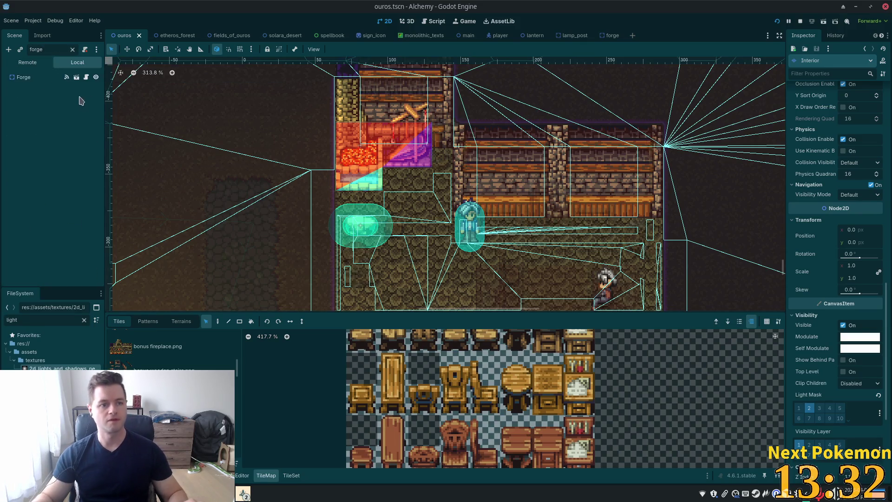
{"action": "left_click", "coordinate": [23, 77]}
{"action": "left_click", "coordinate": [73, 49]}
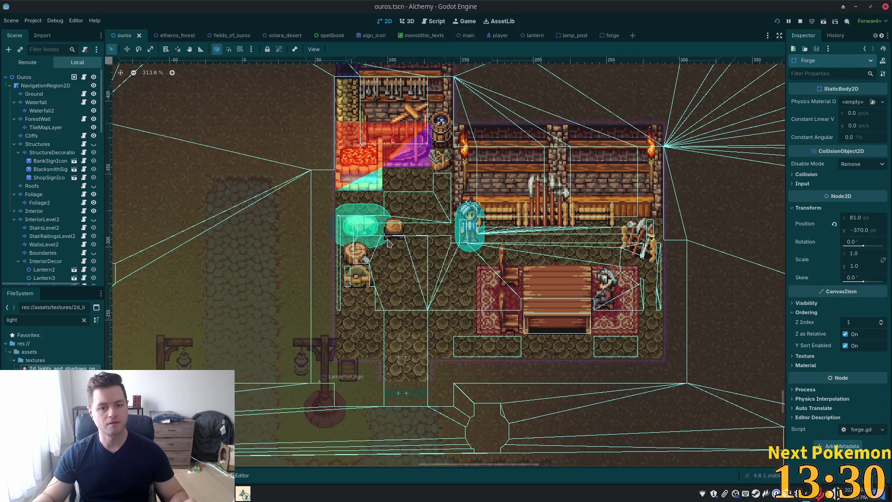
Test-run the game, walk the player into the Ouros forge, then return to the editor
{"action": "left_click", "coordinate": [777, 21]}
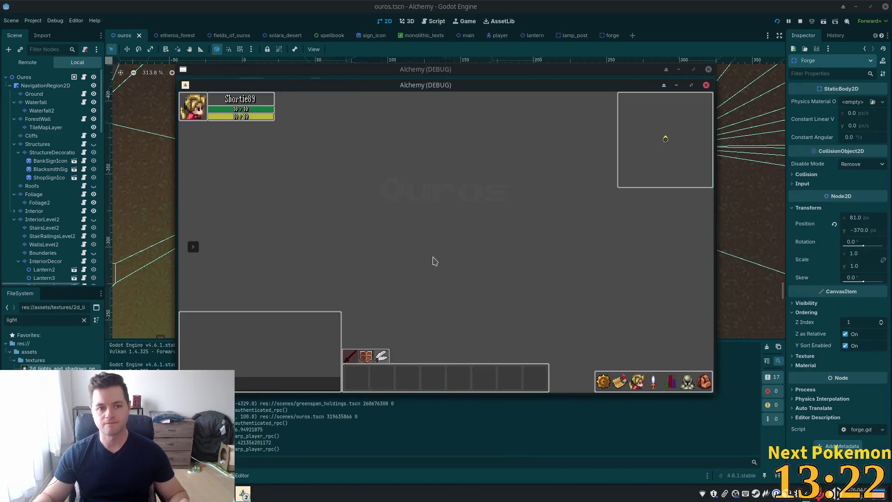
{"action": "left_click", "coordinate": [628, 272]}
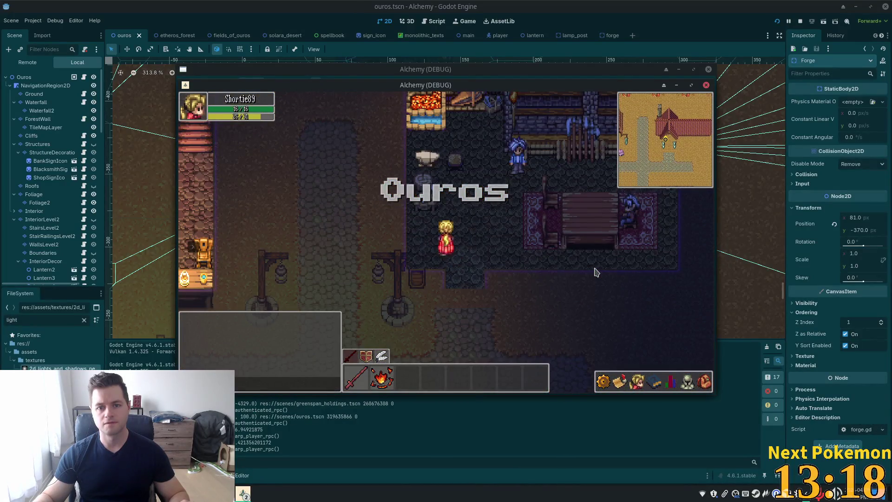
{"action": "left_click", "coordinate": [481, 218]}
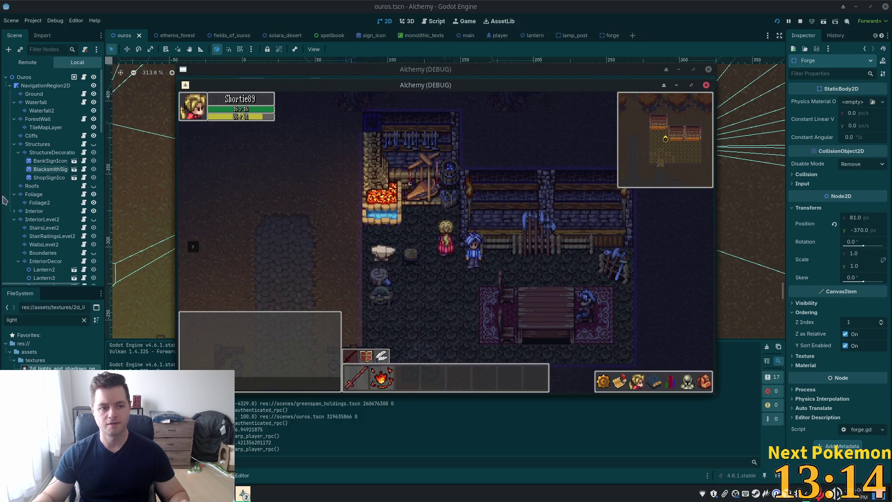
{"action": "left_click", "coordinate": [104, 130]}
{"action": "scroll", "coordinate": [51, 186], "scroll_direction": "down", "scroll_amount": 3}
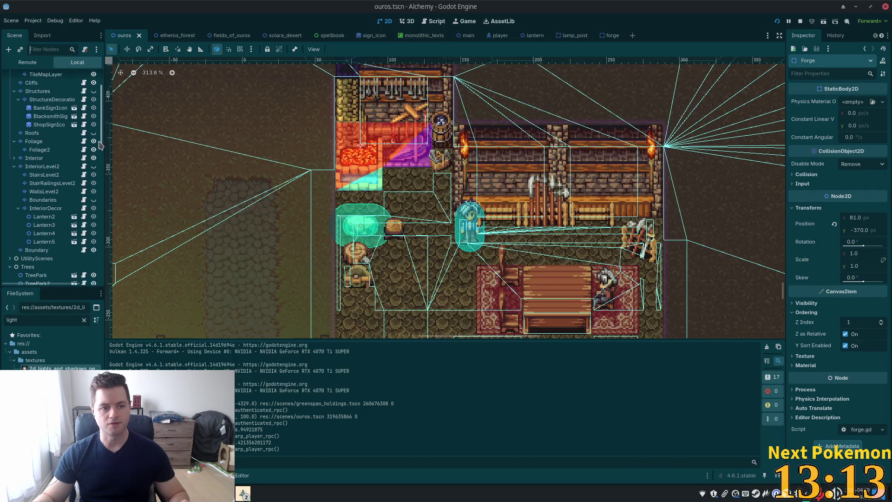
Open the forge scene from the Forge node under Interior
{"action": "left_click", "coordinate": [14, 158]}
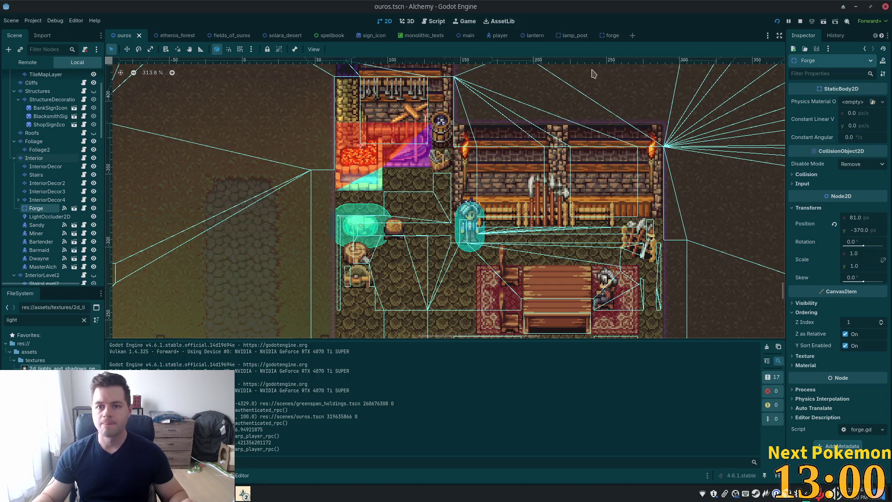
{"action": "mouse_move", "coordinate": [606, 37]}
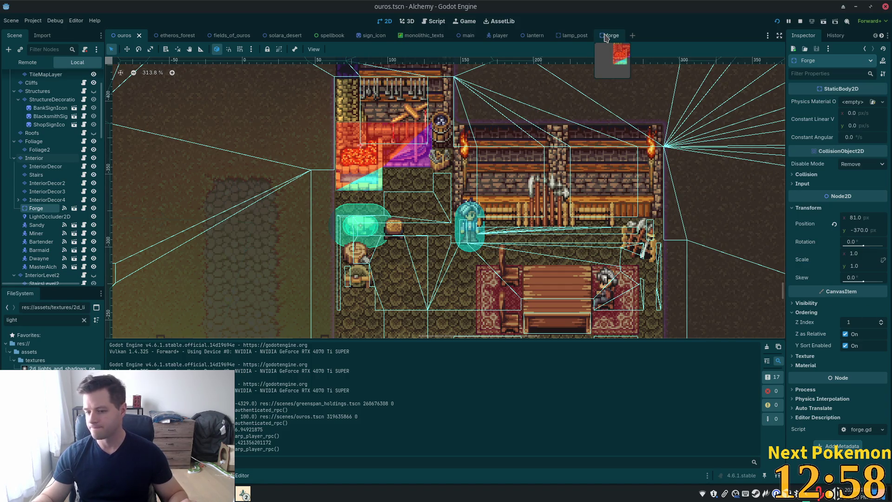
{"action": "left_click", "coordinate": [606, 38]}
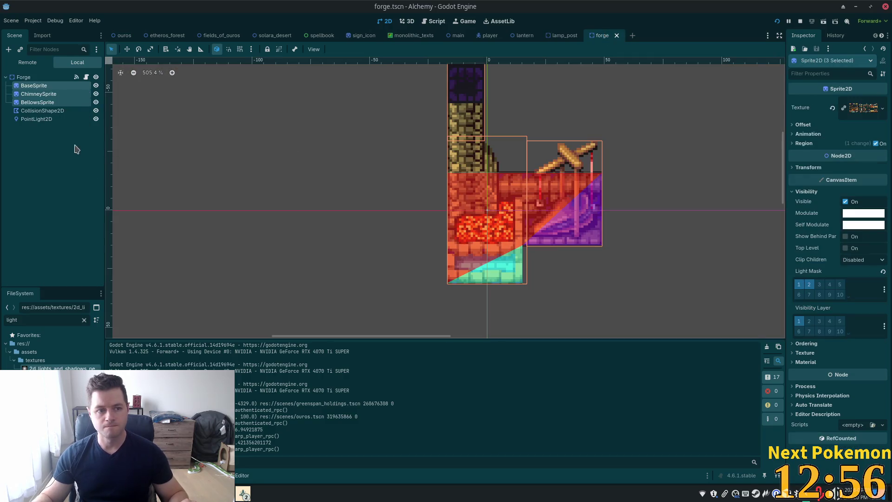
Enable Item Cull Mask layer 2 on the forge's PointLight2D, save, and run the game
{"action": "left_click", "coordinate": [32, 121]}
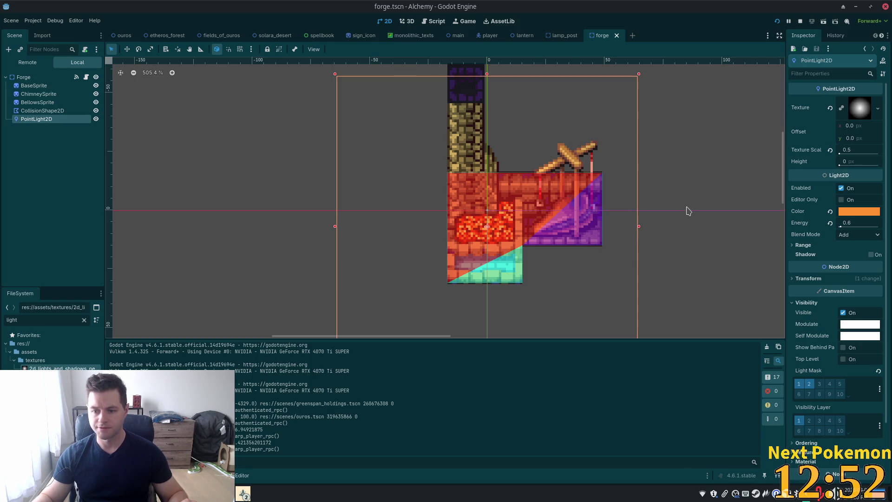
{"action": "left_click", "coordinate": [811, 246]}
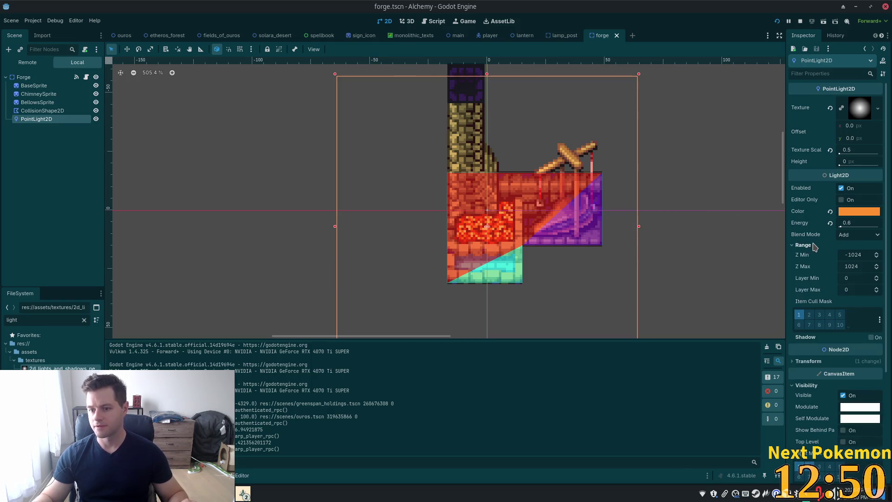
{"action": "left_click", "coordinate": [809, 315]}
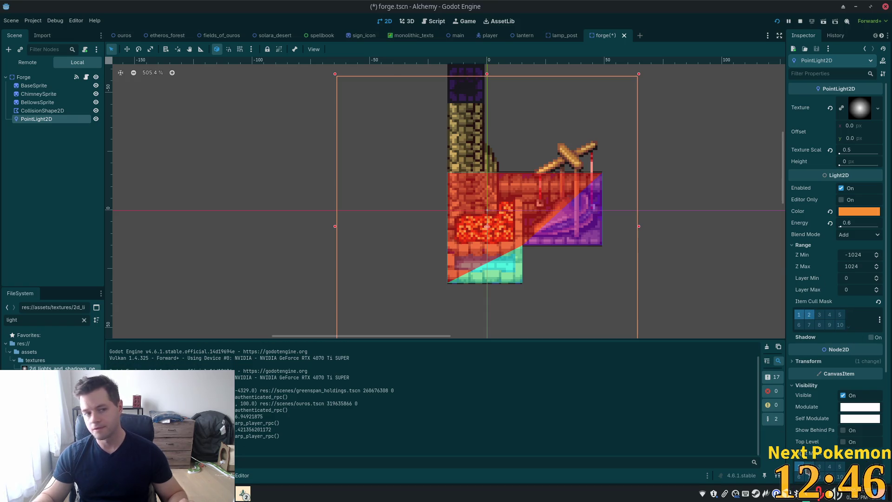
{"action": "key", "text": "ctrl+s"}
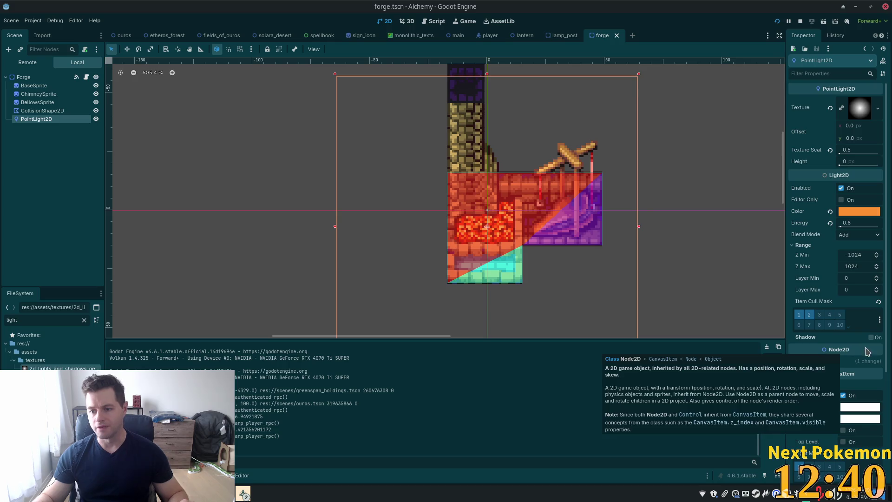
{"action": "left_click", "coordinate": [777, 22]}
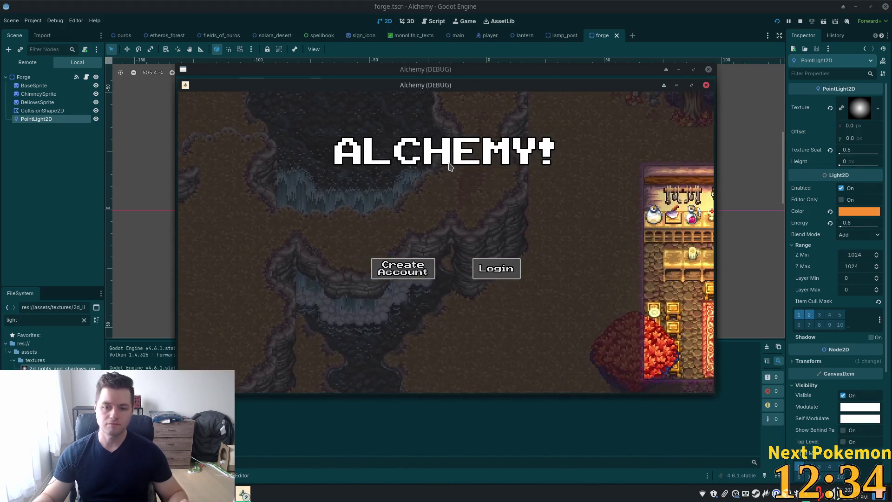
Walk the player north into the forge, move around to inspect the lighting, then return to the editor
{"action": "key", "text": "Up"}
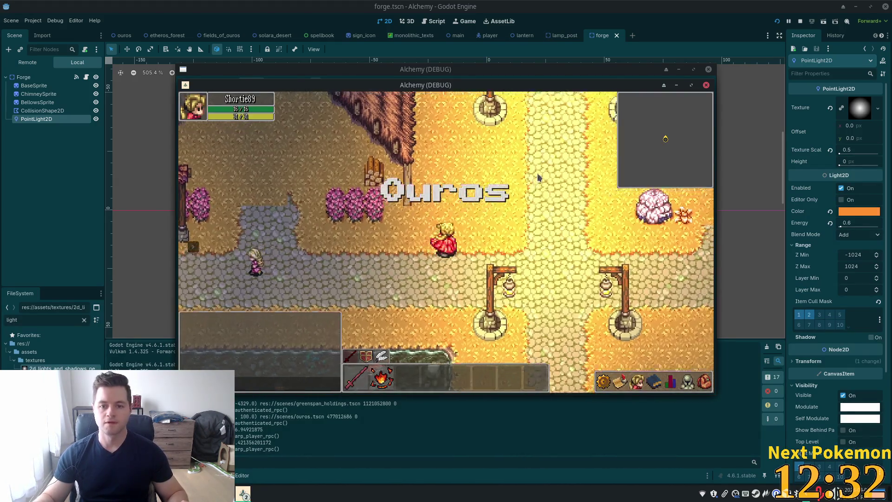
{"action": "key", "text": "Up"}
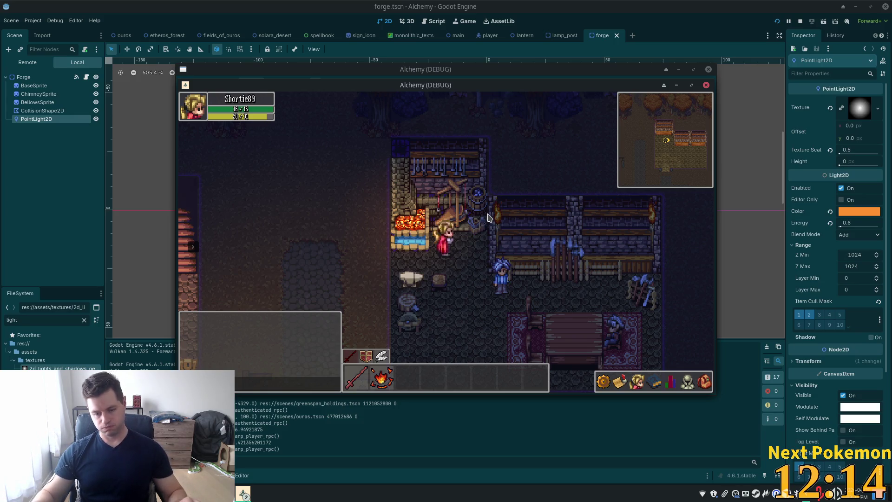
{"action": "key", "text": "Down"}
{"action": "key", "text": "Right"}
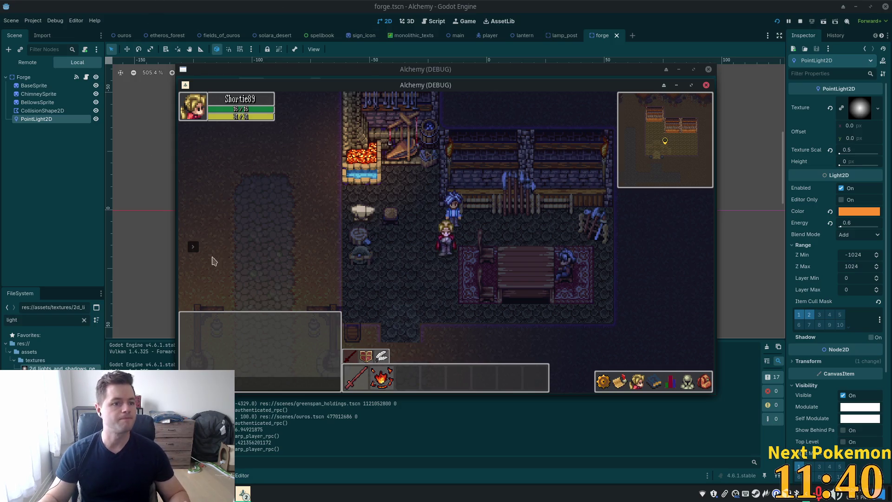
{"action": "left_click", "coordinate": [145, 206]}
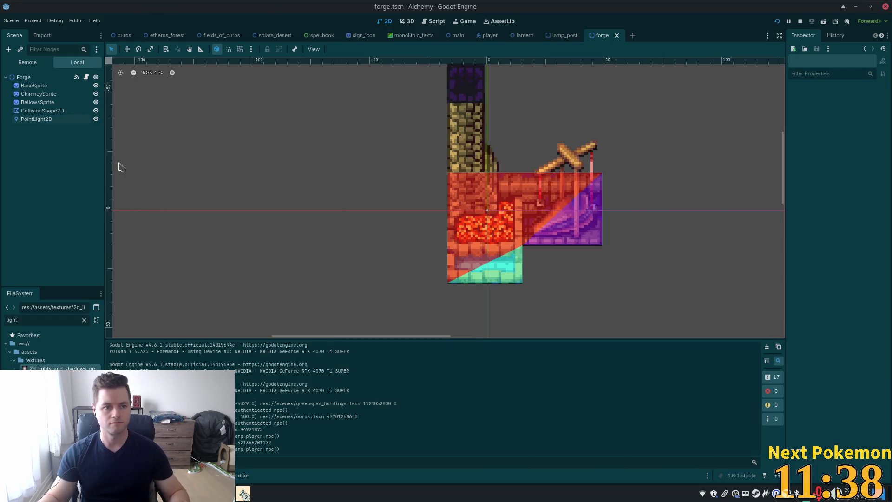
Switch to the lantern scene, select its Lantern root, and filter files for 'lanter'
{"action": "left_click", "coordinate": [552, 37]}
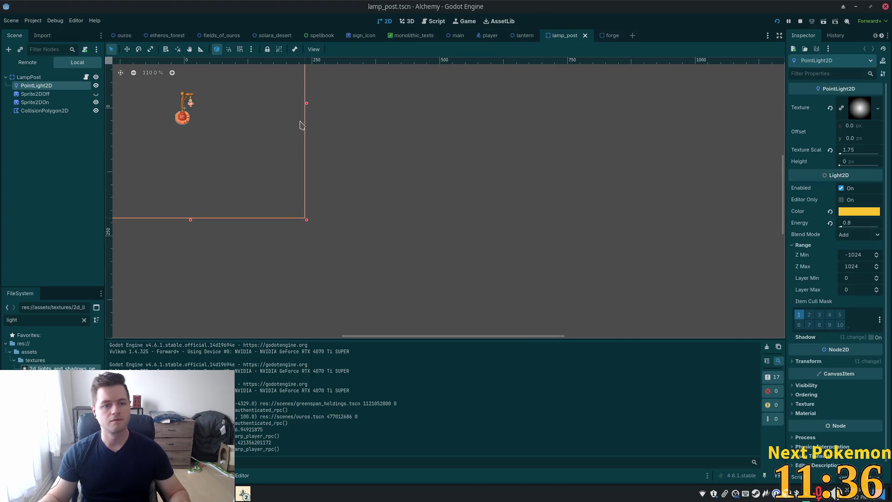
{"action": "left_click", "coordinate": [526, 35]}
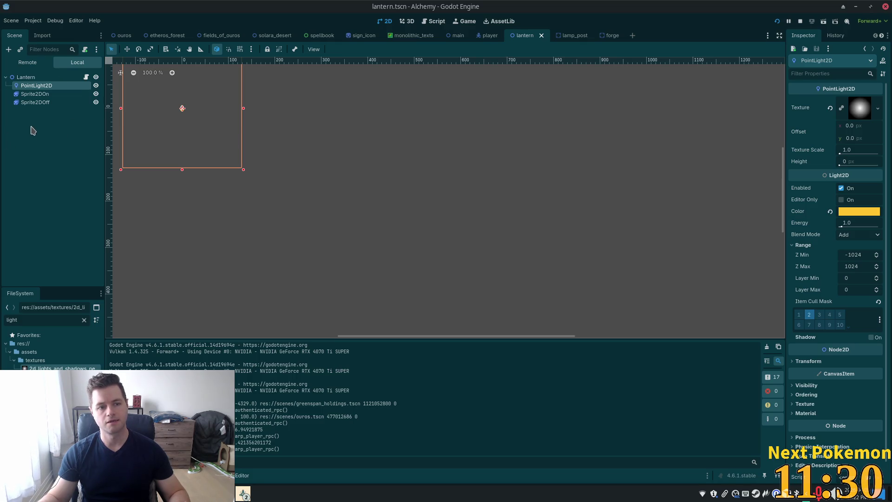
{"action": "left_click", "coordinate": [41, 78]}
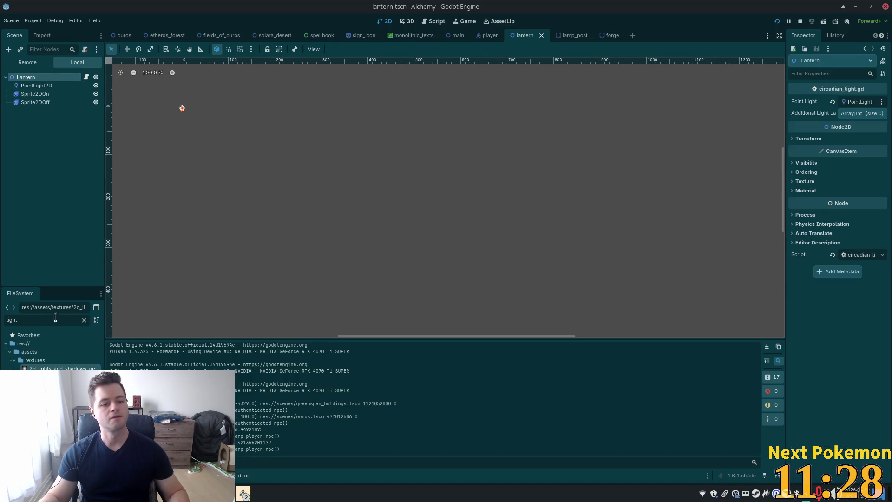
{"action": "double_click", "coordinate": [39, 319]}
{"action": "type", "text": "lanter"}
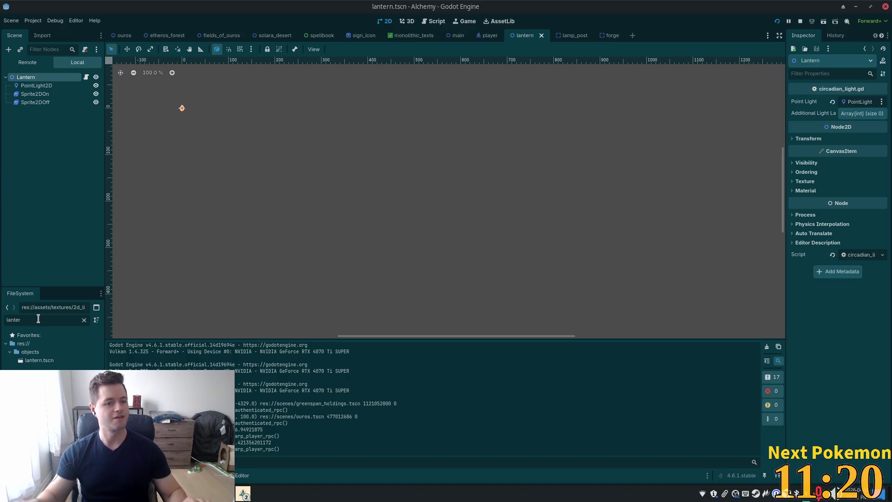
Duplicate lantern.tscn as wall_torch.tscn, filter files for 'torch', and open the copy
{"action": "key", "text": "Down"}
{"action": "key", "text": "ctrl+d"}
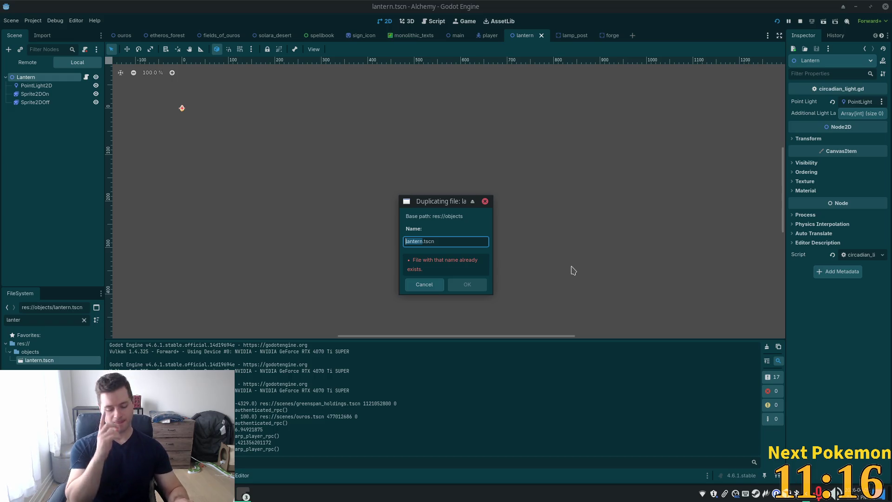
{"action": "type", "text": "wall_t"}
{"action": "type", "text": "orch"}
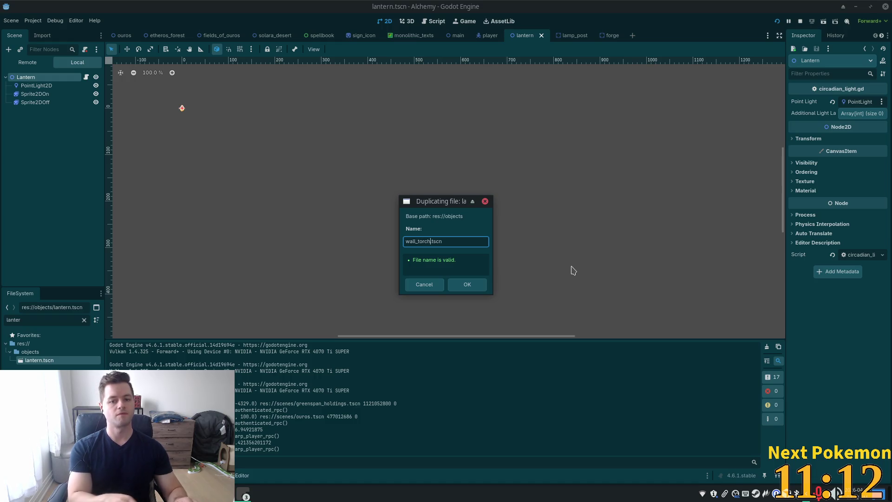
{"action": "key", "text": "Return"}
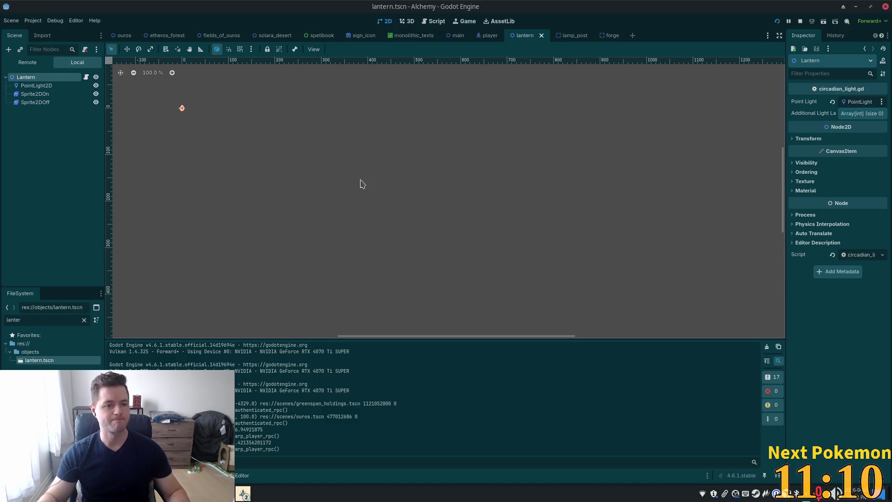
{"action": "double_click", "coordinate": [44, 320]}
{"action": "type", "text": "torch"}
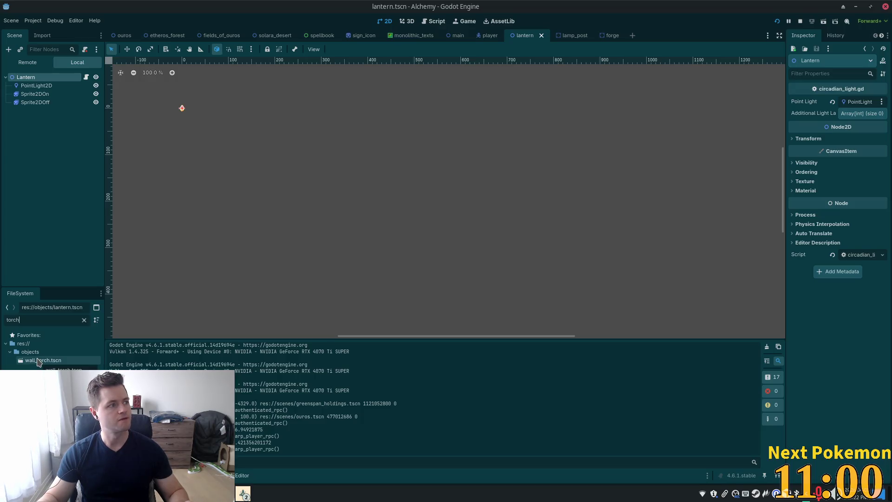
{"action": "double_click", "coordinate": [37, 360]}
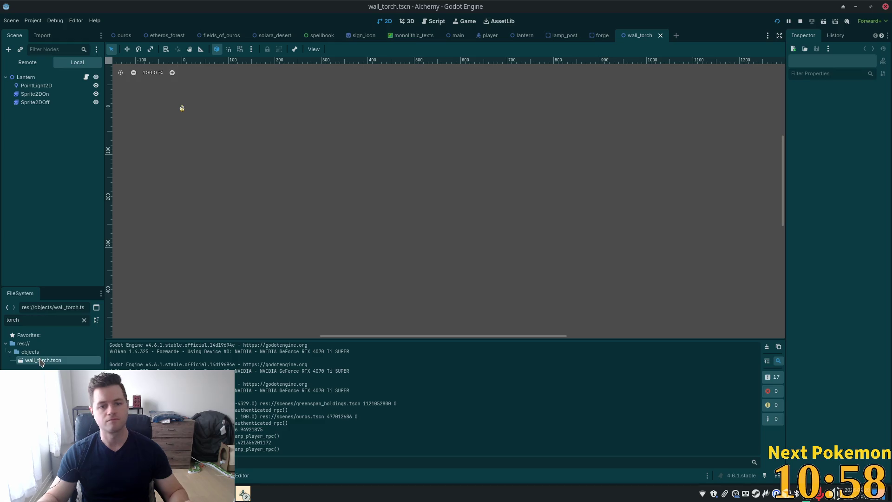
Rename the root node from Lantern to WallTorch and zoom the canvas onto the torch sprite
{"action": "left_click", "coordinate": [26, 78]}
{"action": "left_click", "coordinate": [26, 78]}
{"action": "type", "text": "Wall"}
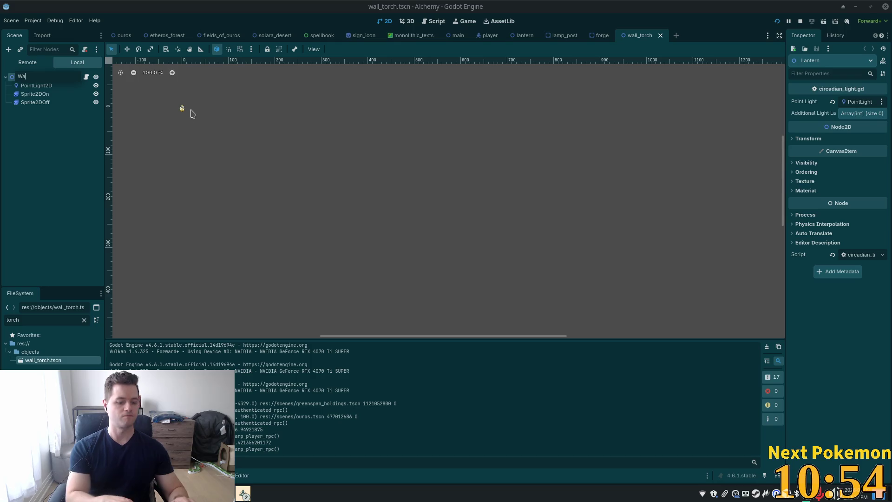
{"action": "type", "text": "Torch"}
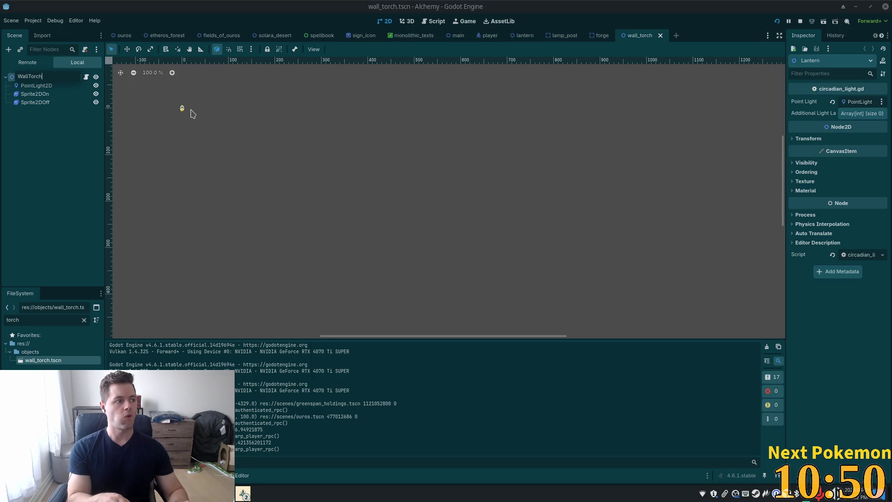
{"action": "key", "text": "Return"}
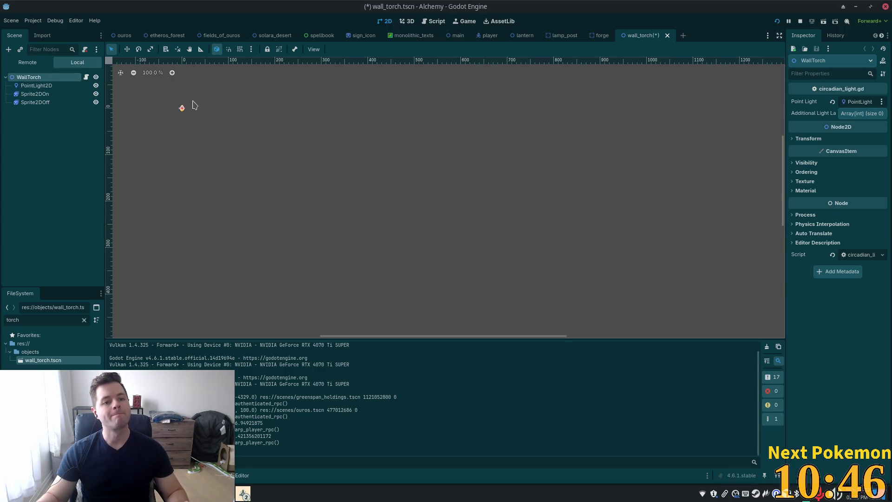
{"action": "scroll", "coordinate": [209, 118], "scroll_direction": "up", "scroll_amount": 5}
{"action": "left_click_drag", "start_coordinate": [188, 138], "coordinate": [398, 255]}
{"action": "scroll", "coordinate": [398, 255], "scroll_direction": "up", "scroll_amount": 4}
{"action": "scroll", "coordinate": [313, 237], "scroll_direction": "up", "scroll_amount": 9}
{"action": "scroll", "coordinate": [295, 194], "scroll_direction": "right", "scroll_amount": 2}
{"action": "scroll", "coordinate": [259, 219], "scroll_direction": "down", "scroll_amount": 2}
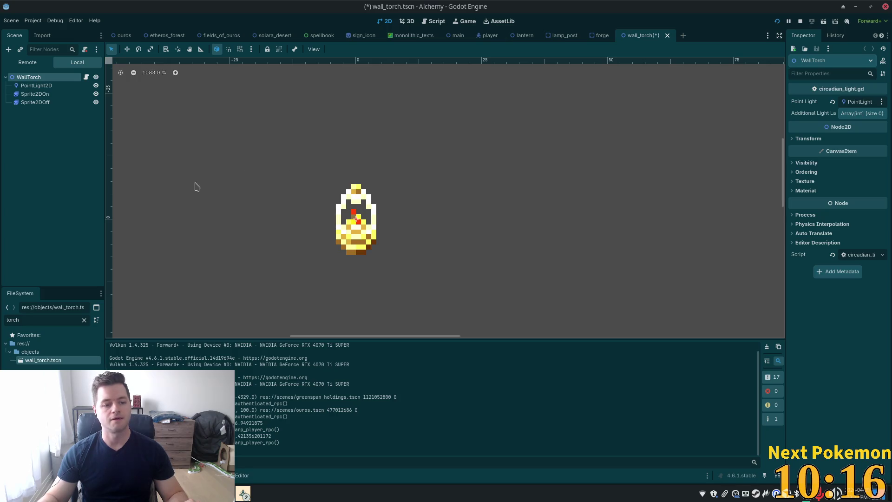
Select Sprite2DOn alone, switch its animation to On, and select its four lantern frames
{"action": "left_click", "coordinate": [33, 94]}
{"action": "left_click", "coordinate": [41, 103], "text": "shift"}
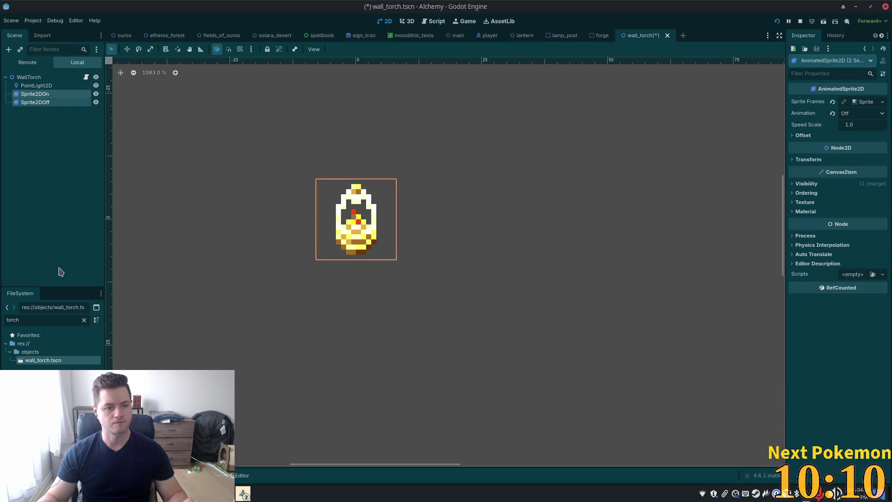
{"action": "left_click", "coordinate": [43, 94]}
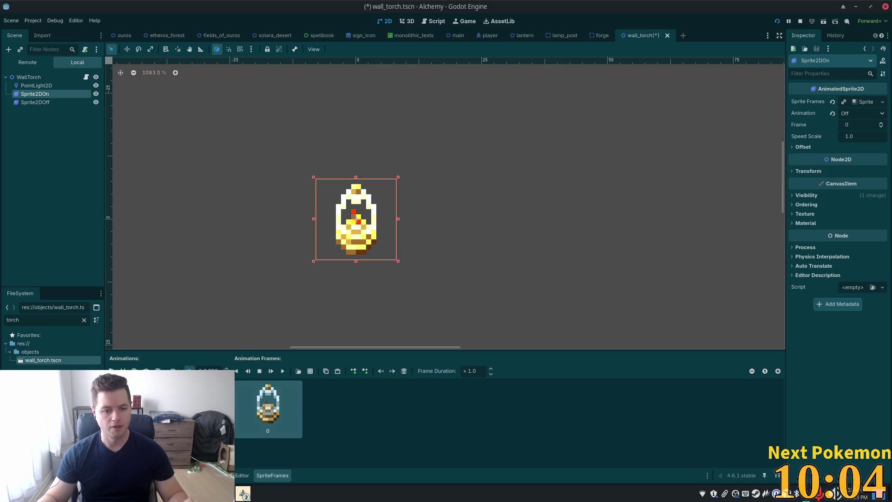
{"action": "left_click", "coordinate": [139, 393]}
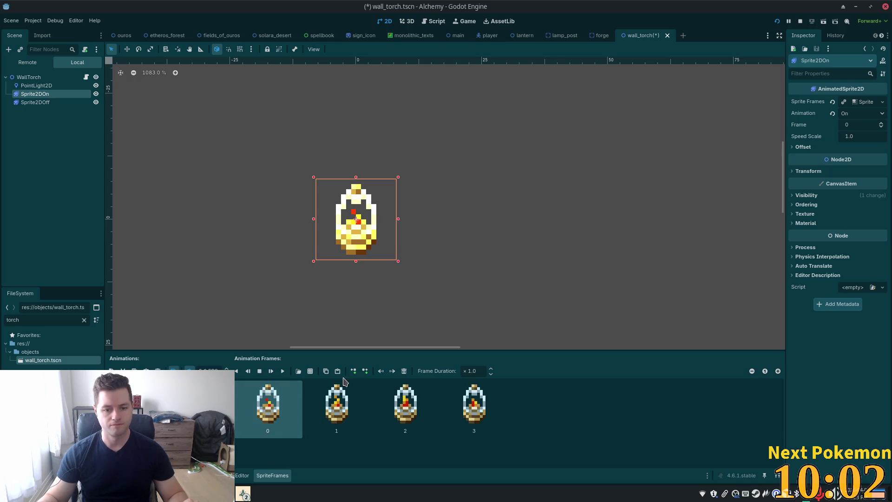
{"action": "left_click", "coordinate": [470, 400], "text": "shift"}
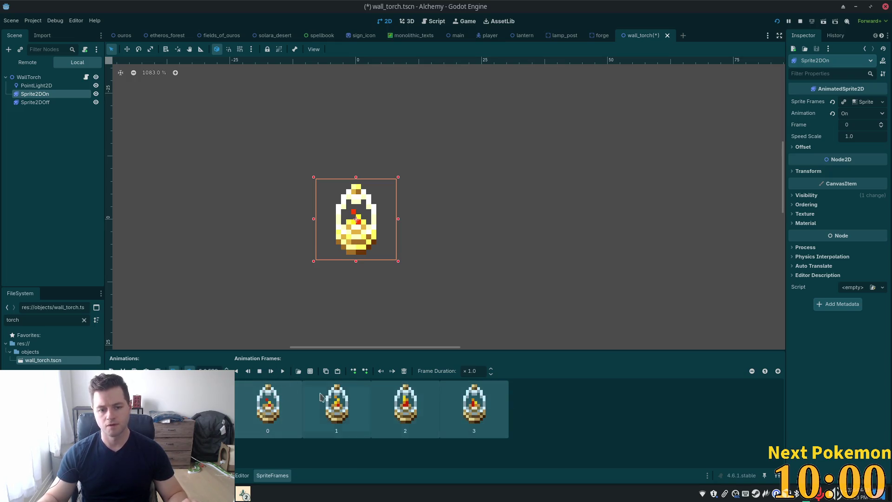
Make the Sprite Frames resource unique and delete the selected lantern frames
{"action": "right_click", "coordinate": [857, 94]}
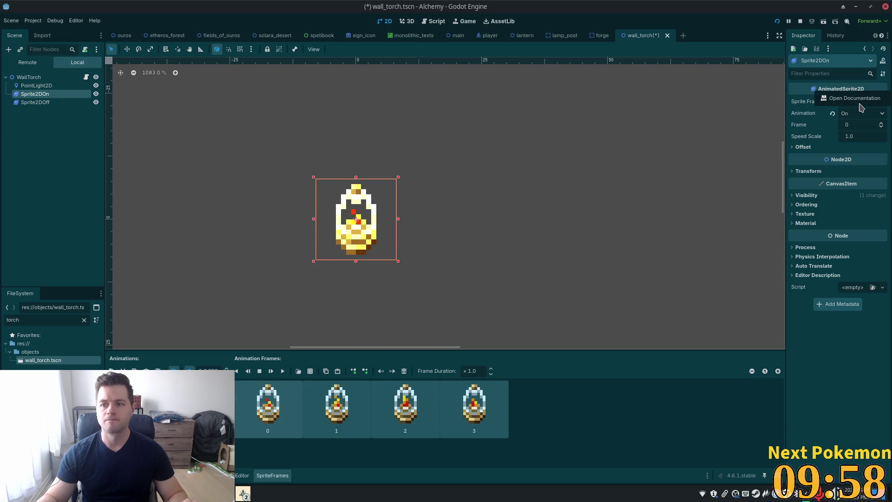
{"action": "left_click", "coordinate": [834, 374]}
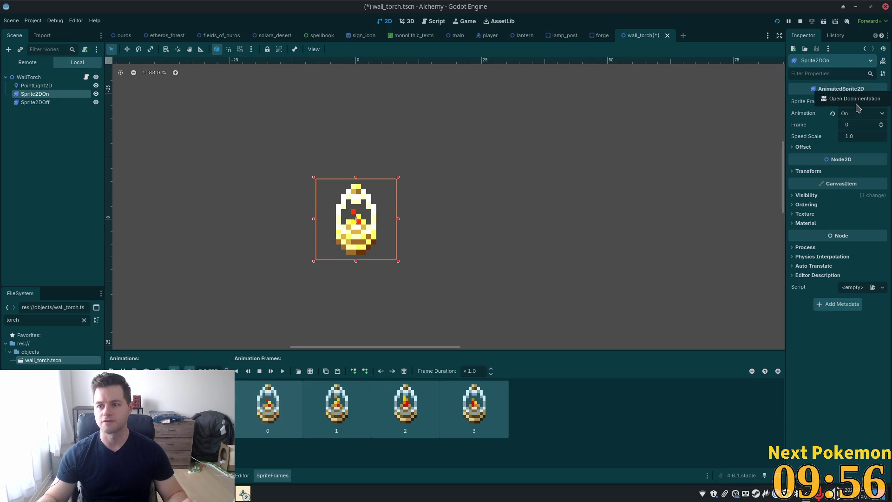
{"action": "right_click", "coordinate": [865, 101]}
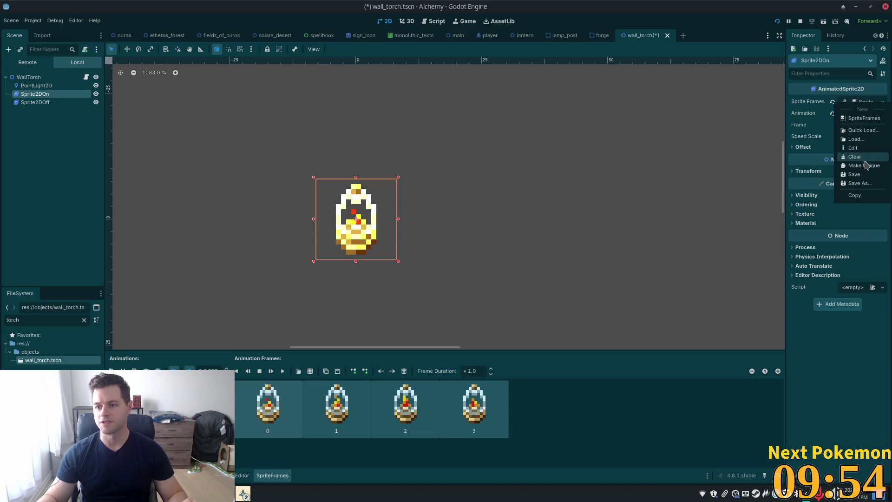
{"action": "left_click", "coordinate": [857, 196]}
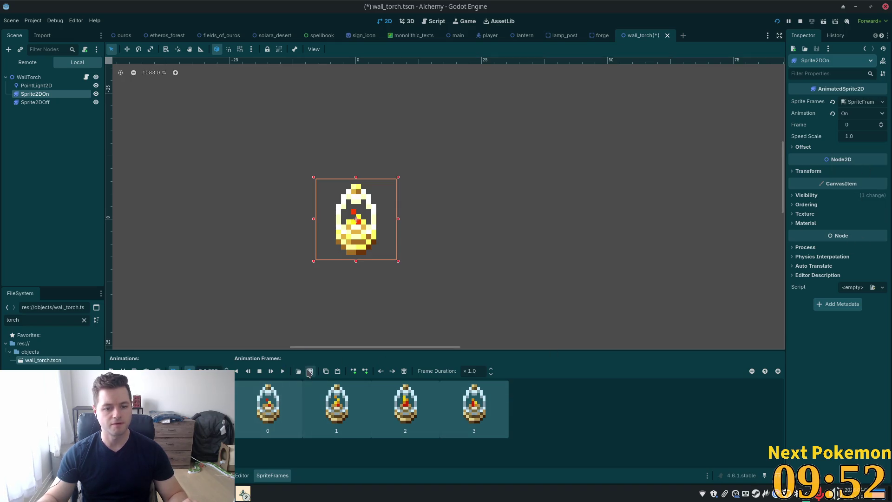
{"action": "left_click", "coordinate": [404, 371]}
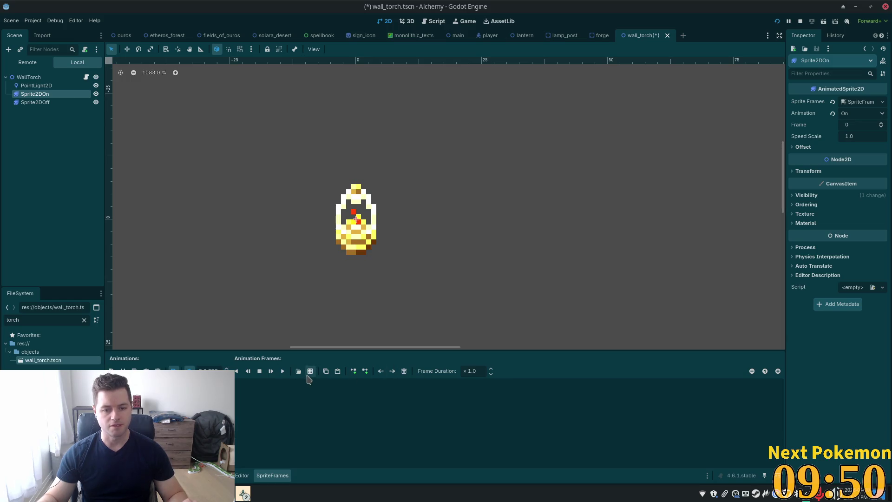
Try loading the animated candles sprite sheet via Add Frames, then cancel without adding any
{"action": "left_click", "coordinate": [310, 372]}
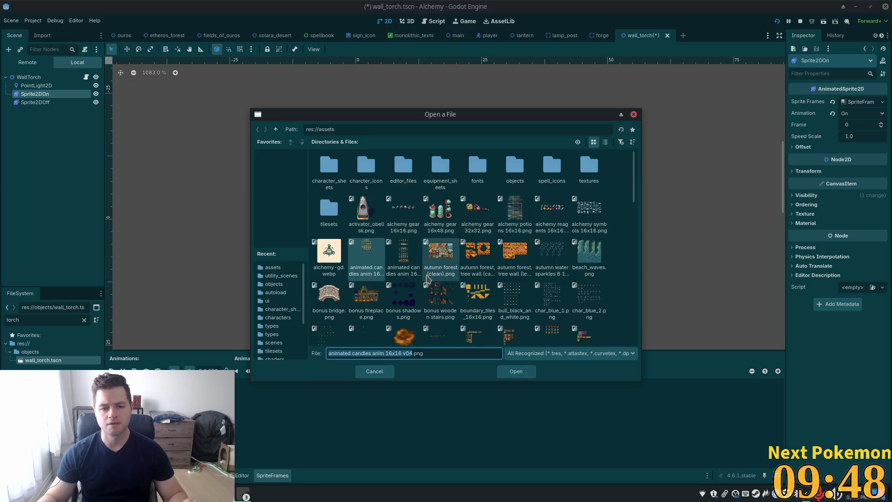
{"action": "double_click", "coordinate": [403, 262]}
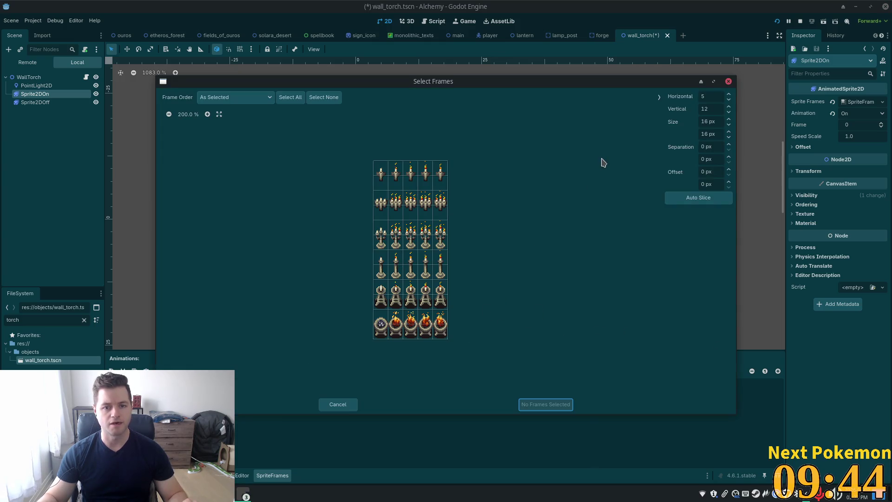
{"action": "left_click", "coordinate": [728, 81]}
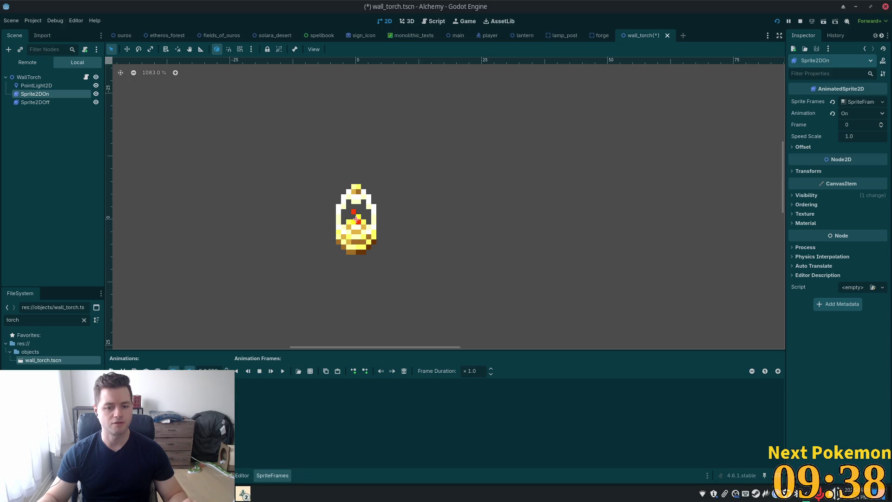
{"action": "left_click_drag", "start_coordinate": [37, 320], "coordinate": [2, 318]}
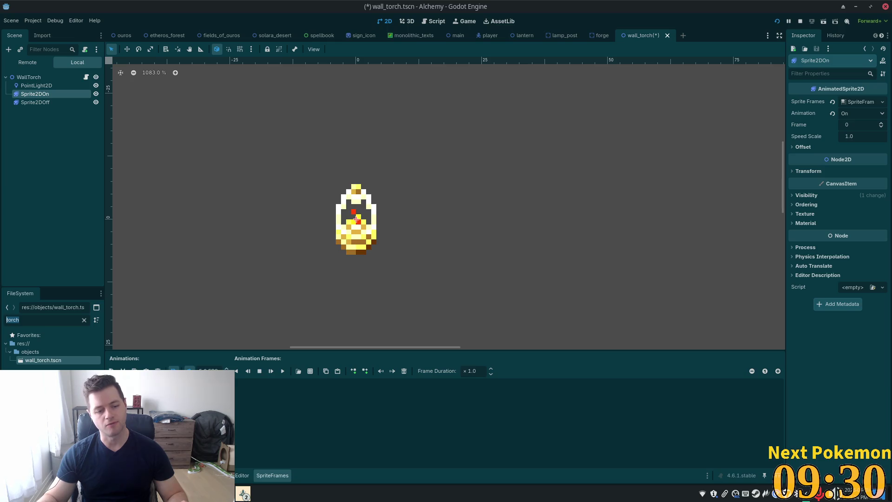
Preview the 16x32 v04 candle sprite sheets in the file manager, then close it
{"action": "key", "text": "alt+Tab"}
{"action": "left_click", "coordinate": [293, 215]}
{"action": "double_click", "coordinate": [292, 216]}
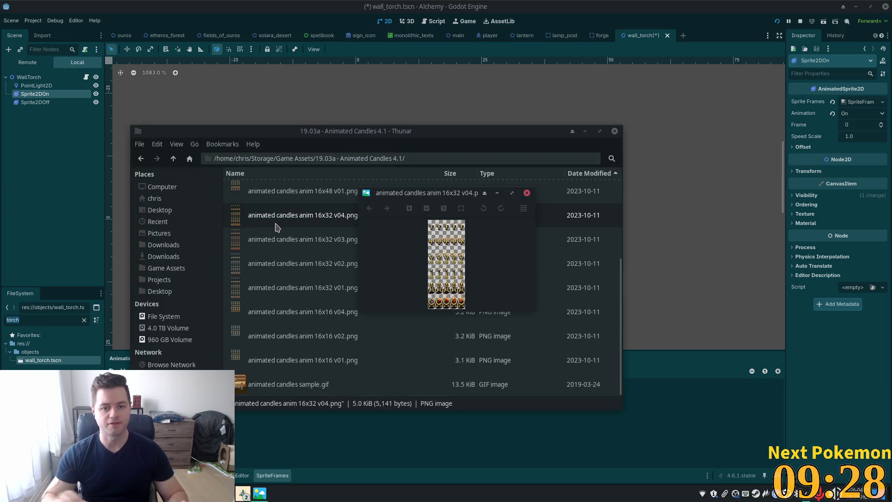
{"action": "key", "text": "Left"}
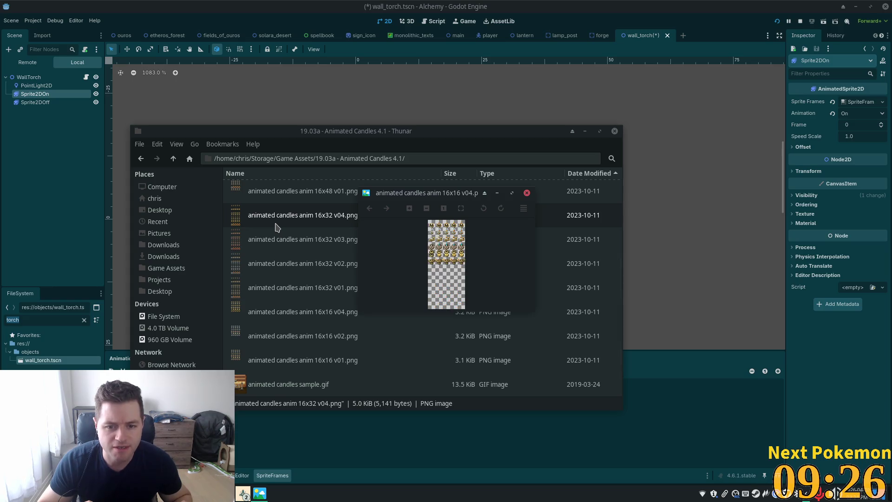
{"action": "key", "text": "Left"}
{"action": "key", "text": "Left"}
{"action": "key", "text": "Right"}
{"action": "key", "text": "Left"}
{"action": "key", "text": "Left"}
{"action": "key", "text": "Left"}
{"action": "key", "text": "Left"}
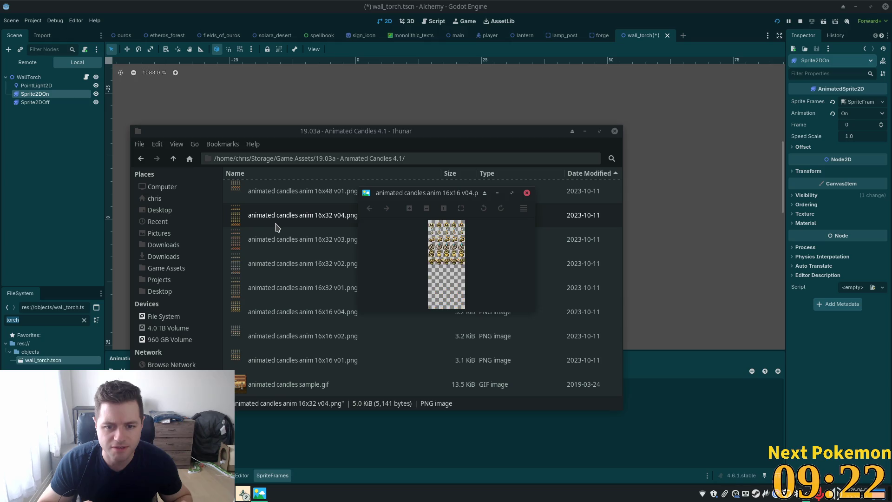
{"action": "left_click", "coordinate": [615, 131]}
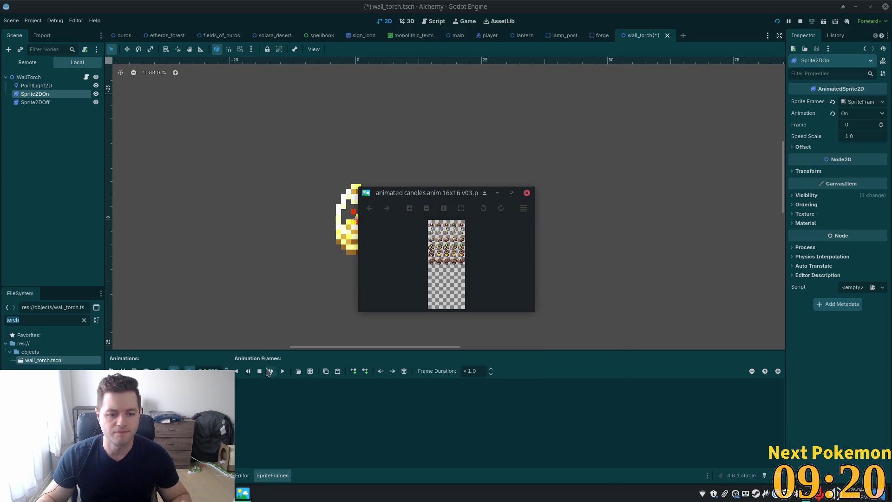
Search the Add Frames file browser for 'xtra', scroll the assets, and cancel
{"action": "left_click", "coordinate": [310, 371]}
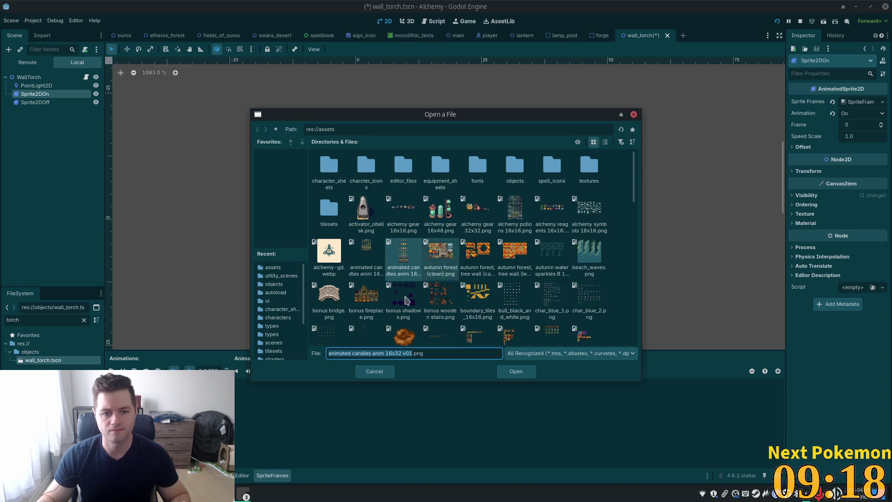
{"action": "type", "text": "xtra"}
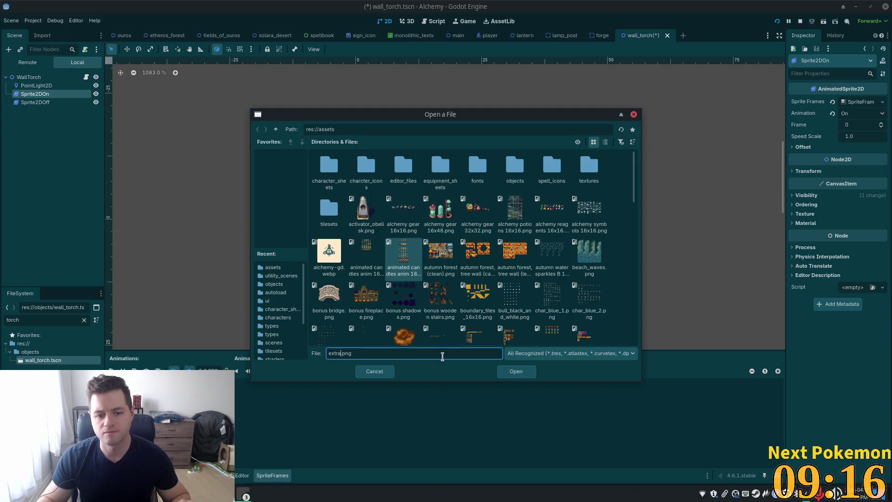
{"action": "scroll", "coordinate": [534, 283], "scroll_direction": "down", "scroll_amount": 2}
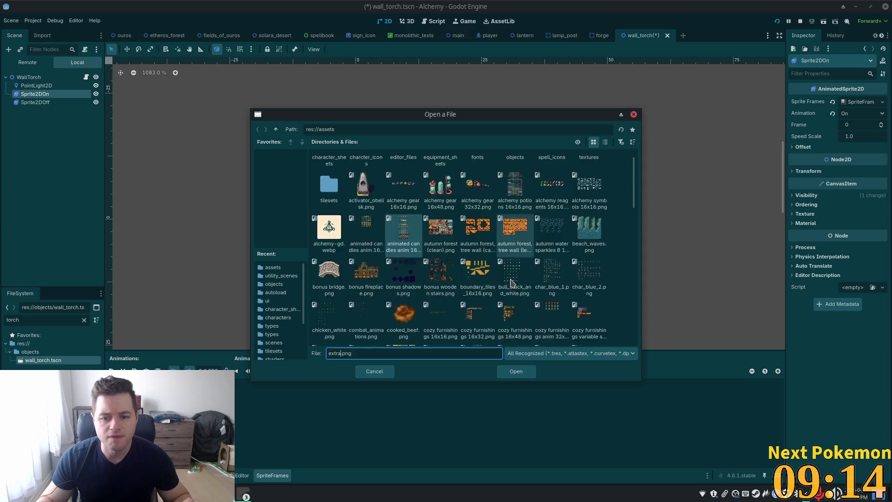
{"action": "scroll", "coordinate": [584, 310], "scroll_direction": "down", "scroll_amount": 3}
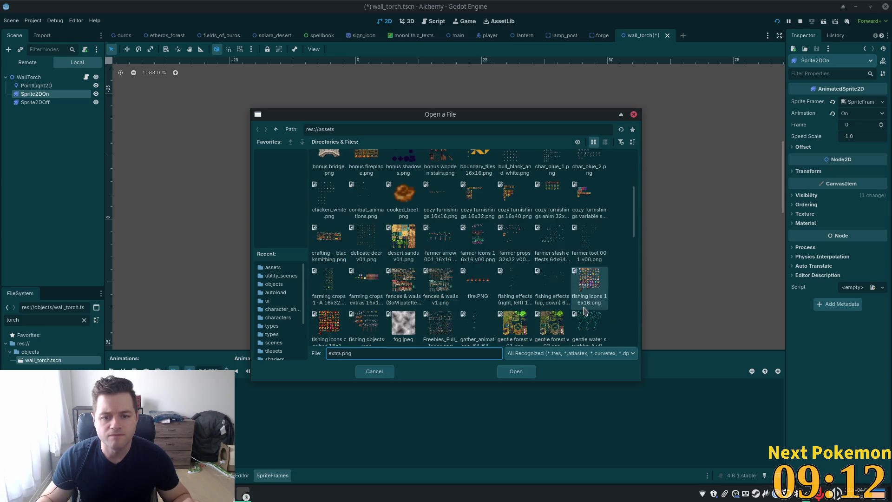
{"action": "scroll", "coordinate": [557, 298], "scroll_direction": "down", "scroll_amount": 10}
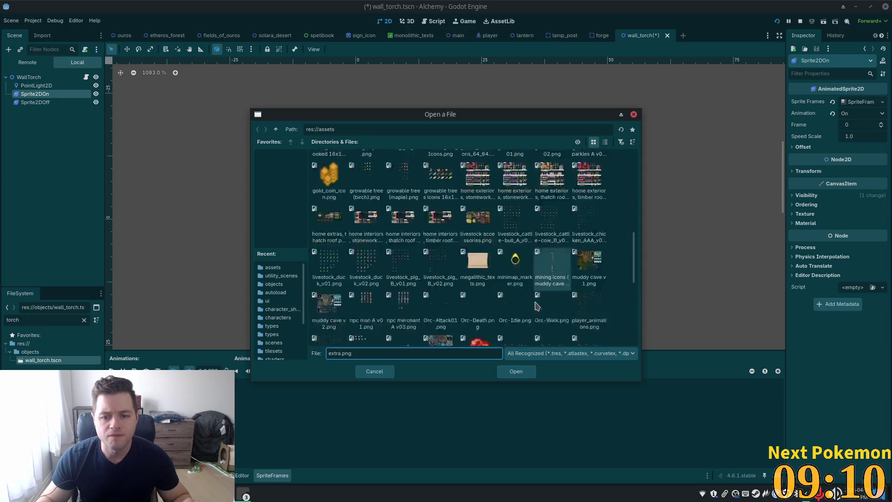
{"action": "scroll", "coordinate": [537, 306], "scroll_direction": "down", "scroll_amount": 10}
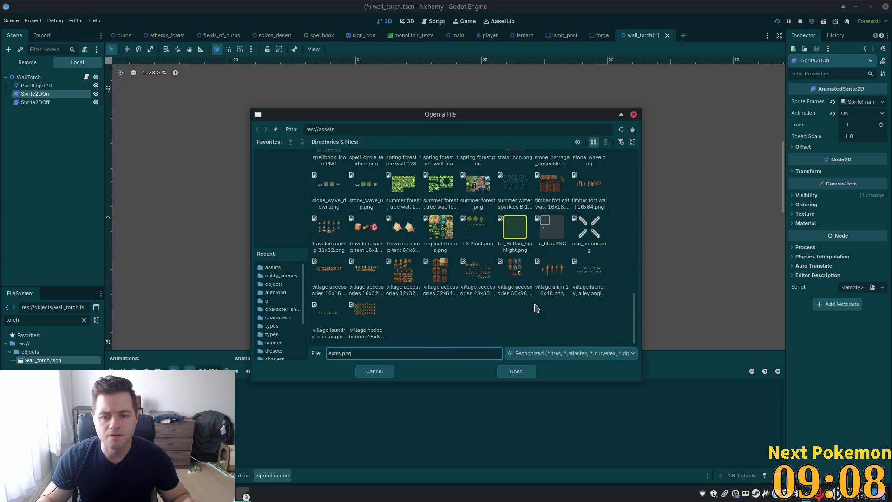
{"action": "left_click", "coordinate": [374, 371]}
{"action": "double_click", "coordinate": [30, 318]}
Filter files for 'extra', preview the thatch roof and farming crops images, then clear the filter
{"action": "type", "text": "extra"}
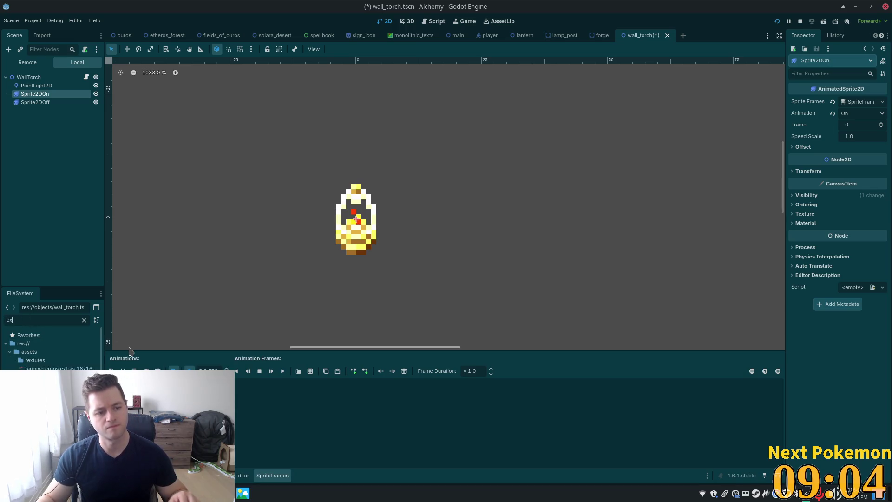
{"action": "mouse_move", "coordinate": [59, 368]}
{"action": "left_mouse_down"}
{"action": "mouse_move", "coordinate": [61, 353]}
{"action": "mouse_move", "coordinate": [319, 259]}
{"action": "mouse_move", "coordinate": [551, 195]}
{"action": "left_mouse_up"}
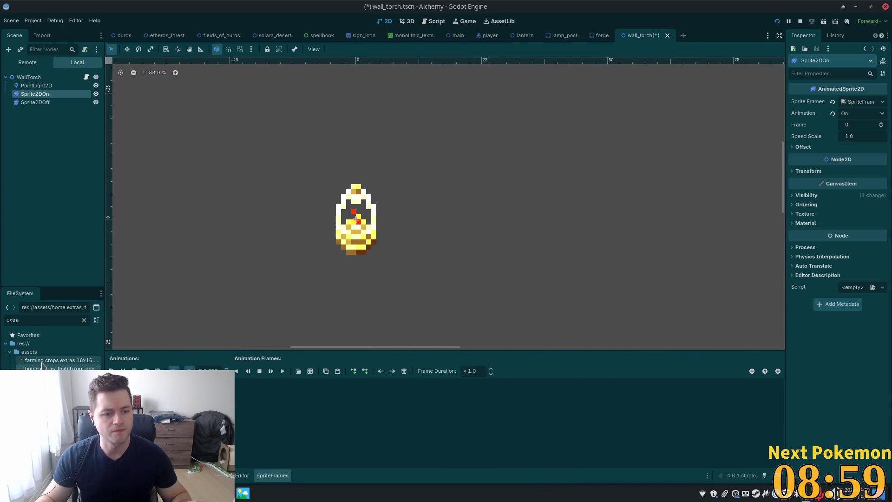
{"action": "left_click", "coordinate": [42, 361]}
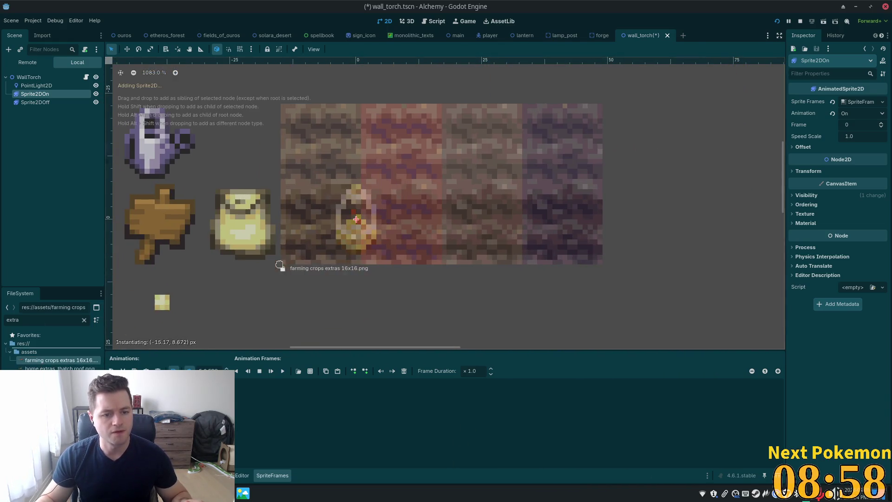
{"action": "left_click", "coordinate": [292, 266]}
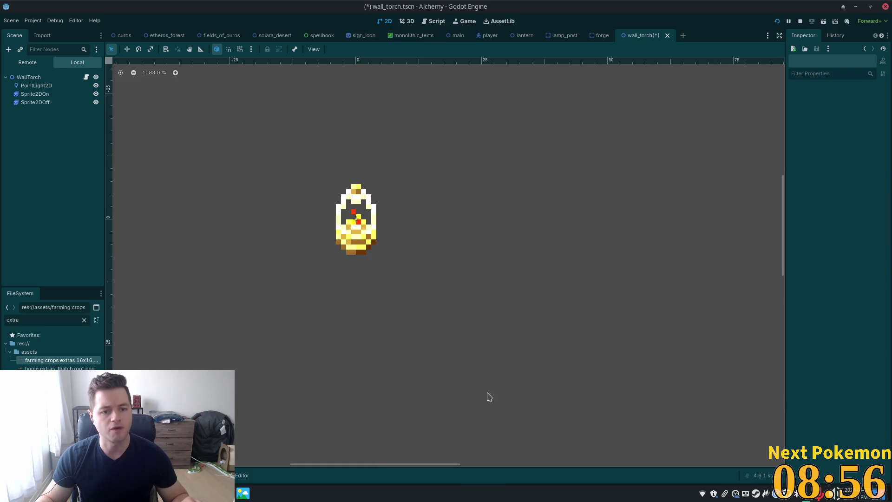
{"action": "left_click", "coordinate": [84, 319]}
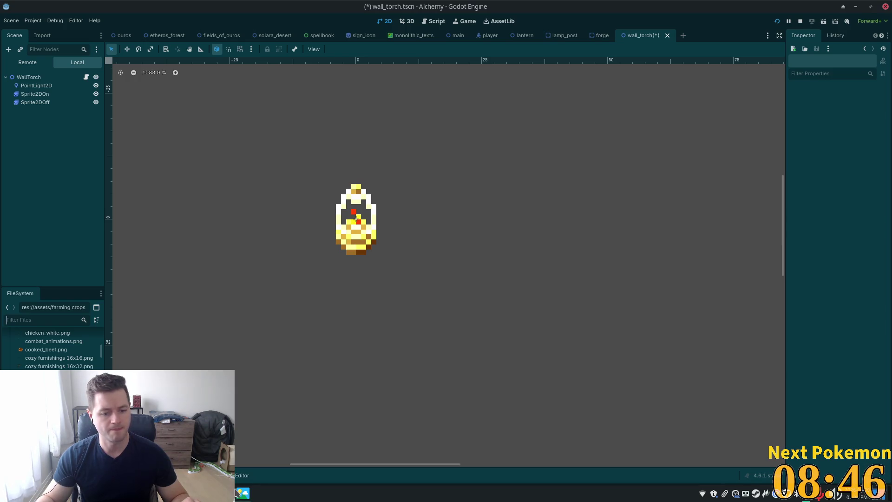
Open the file manager and navigate to the alchemy-gd project's assets folder
{"action": "key", "text": "super"}
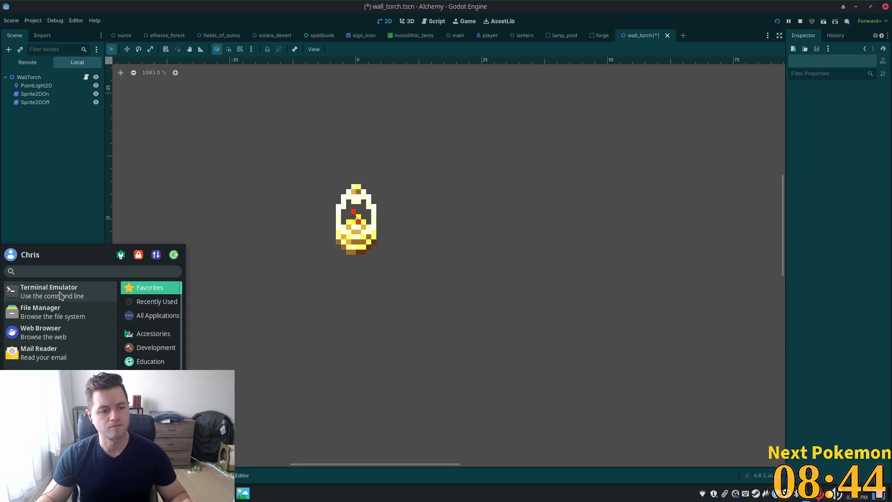
{"action": "left_click", "coordinate": [52, 312]}
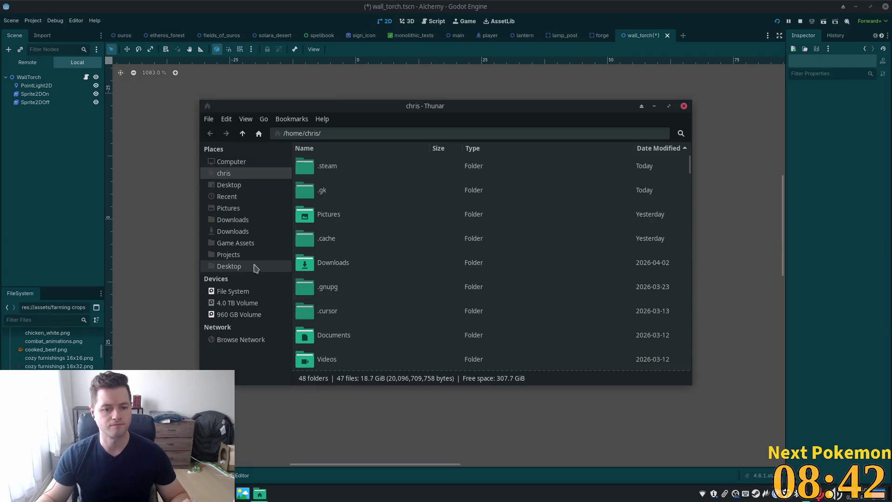
{"action": "left_click", "coordinate": [246, 243]}
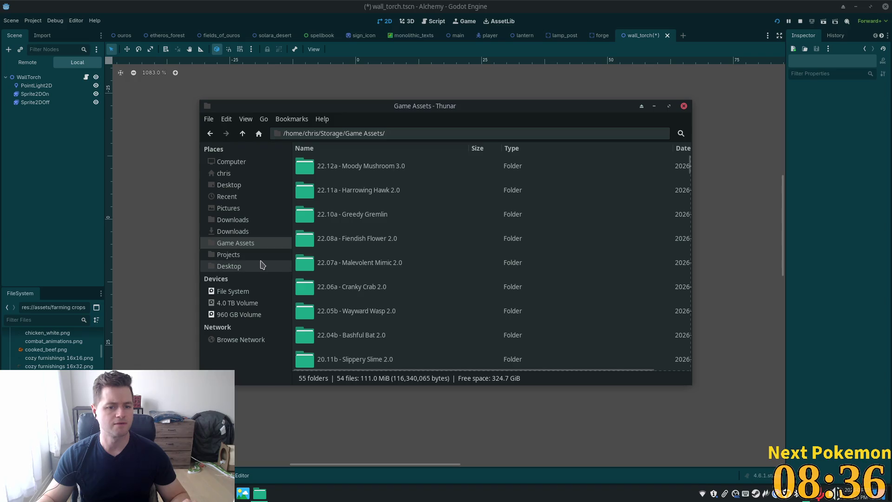
{"action": "left_click", "coordinate": [247, 254]}
{"action": "double_click", "coordinate": [355, 166]}
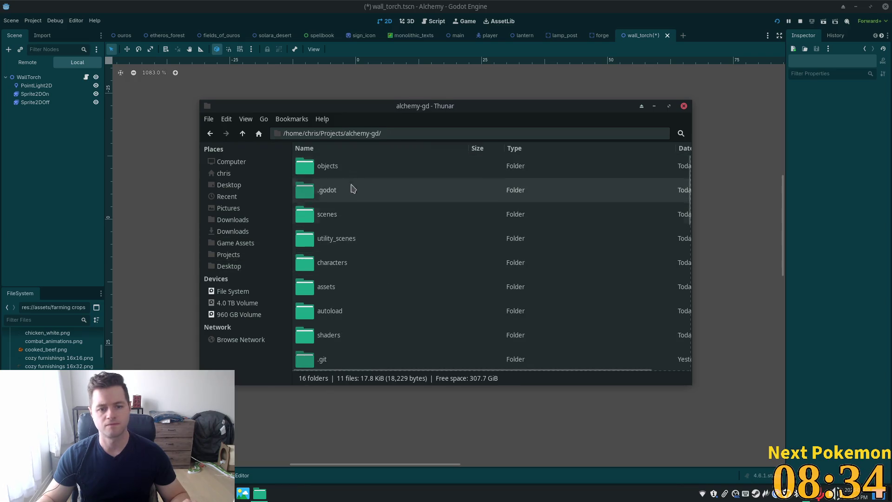
{"action": "double_click", "coordinate": [355, 288]}
{"action": "left_click", "coordinate": [374, 209]}
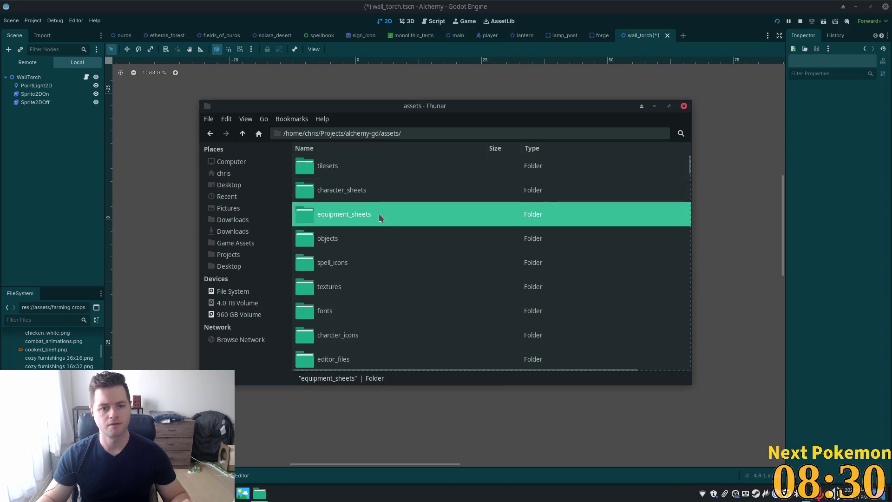
Scroll through the asset image files, then switch to Cursor showing circadian_light.gd
{"action": "scroll", "coordinate": [375, 218], "scroll_direction": "down", "scroll_amount": 5}
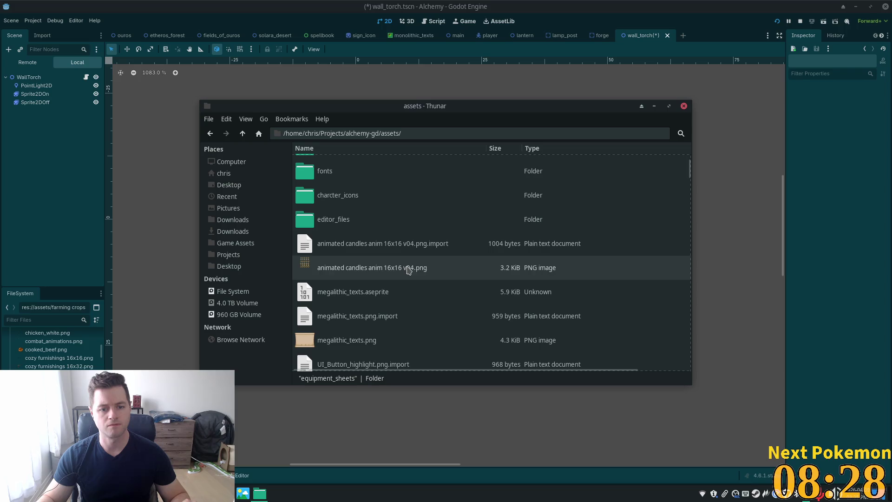
{"action": "scroll", "coordinate": [408, 269], "scroll_direction": "down", "scroll_amount": 2}
{"action": "scroll", "coordinate": [534, 285], "scroll_direction": "up", "scroll_amount": 3, "text": "ctrl"}
{"action": "scroll", "coordinate": [535, 285], "scroll_direction": "down", "scroll_amount": 10}
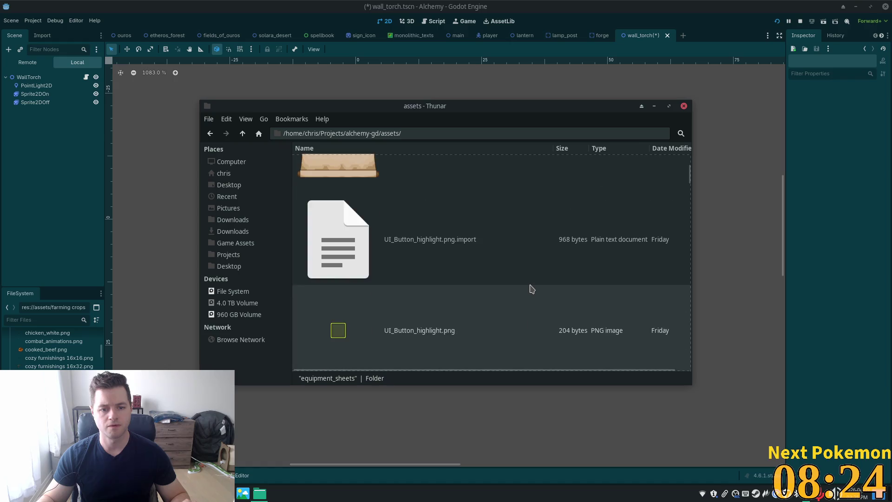
{"action": "scroll", "coordinate": [532, 289], "scroll_direction": "down", "scroll_amount": 6}
{"action": "scroll", "coordinate": [528, 289], "scroll_direction": "down", "scroll_amount": 6}
{"action": "scroll", "coordinate": [528, 289], "scroll_direction": "down", "scroll_amount": 6}
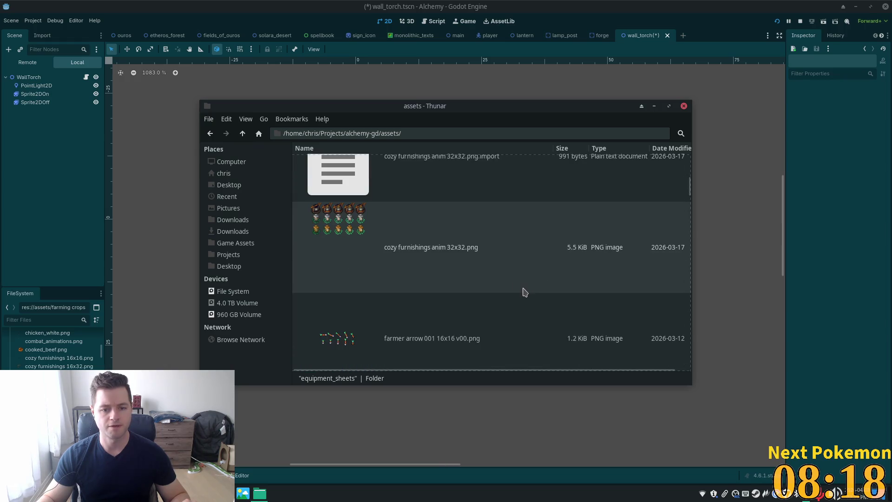
{"action": "scroll", "coordinate": [525, 291], "scroll_direction": "down", "scroll_amount": 6}
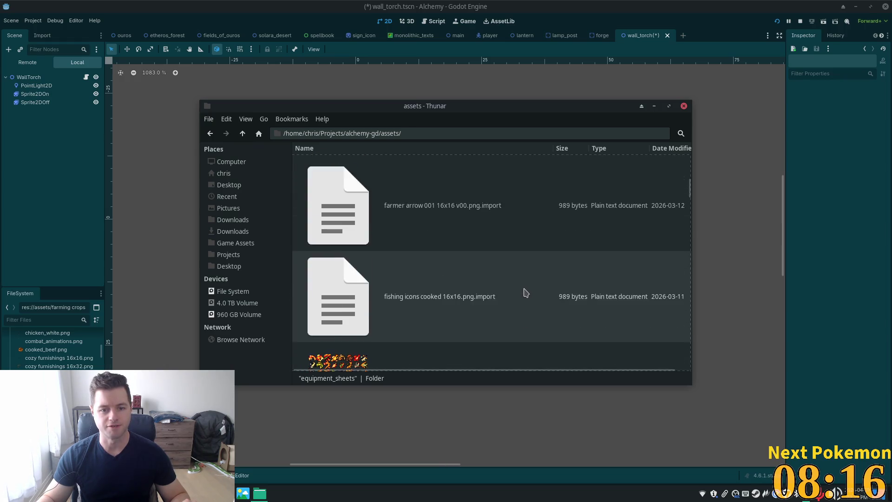
{"action": "scroll", "coordinate": [531, 296], "scroll_direction": "down", "scroll_amount": 6}
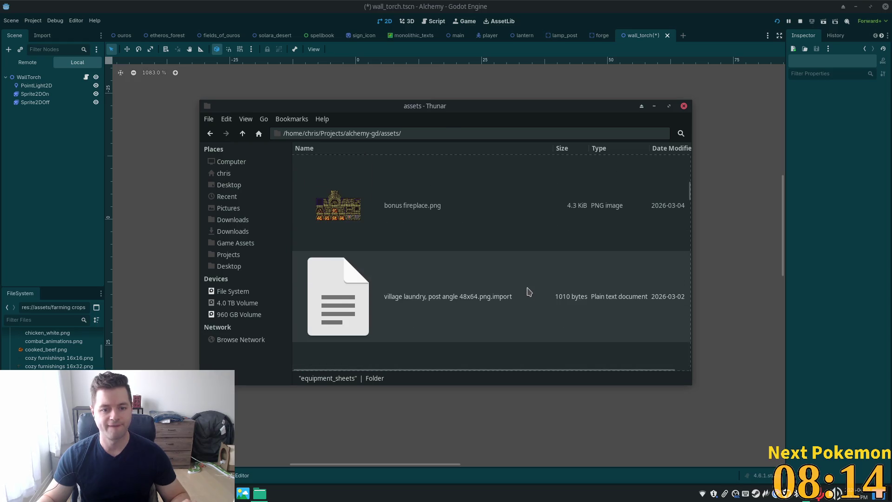
{"action": "scroll", "coordinate": [528, 291], "scroll_direction": "down", "scroll_amount": 5}
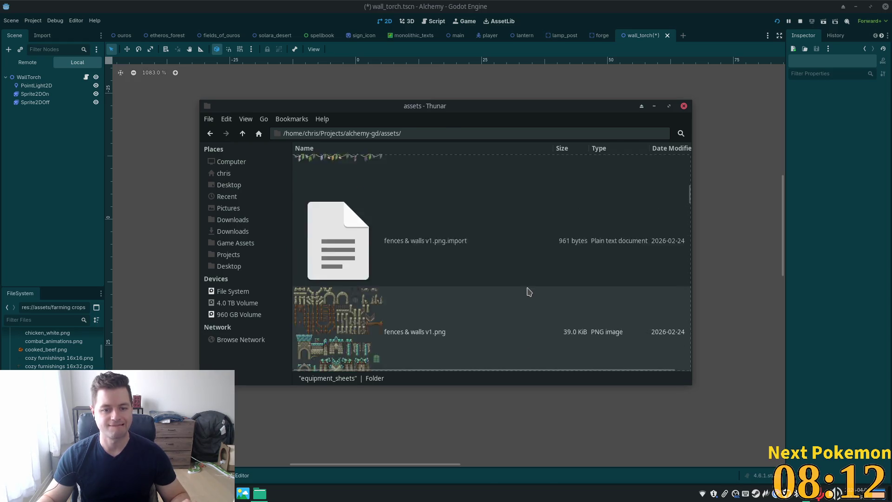
{"action": "scroll", "coordinate": [528, 294], "scroll_direction": "down", "scroll_amount": 2}
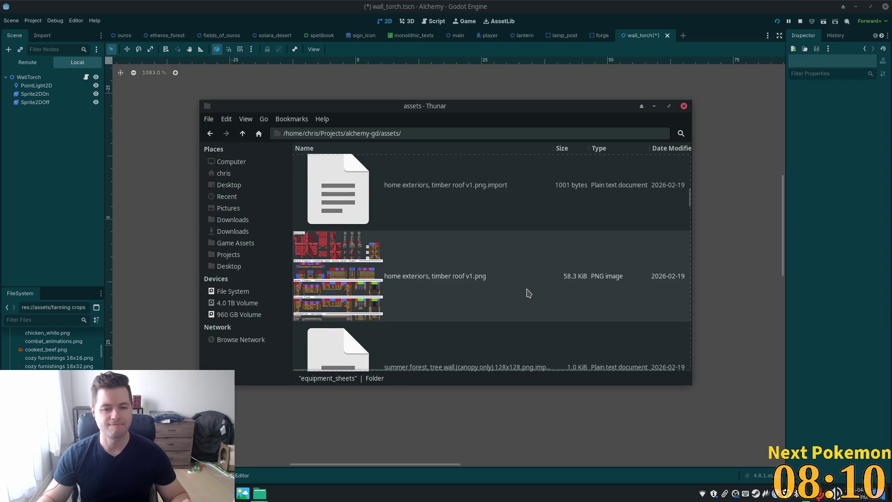
{"action": "scroll", "coordinate": [529, 294], "scroll_direction": "up", "scroll_amount": 1}
{"action": "scroll", "coordinate": [528, 294], "scroll_direction": "down", "scroll_amount": 1}
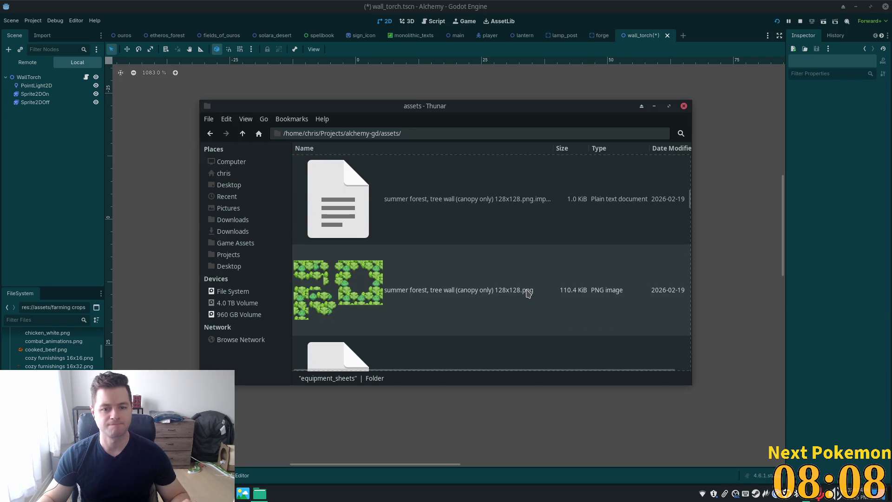
{"action": "scroll", "coordinate": [528, 295], "scroll_direction": "down", "scroll_amount": 6}
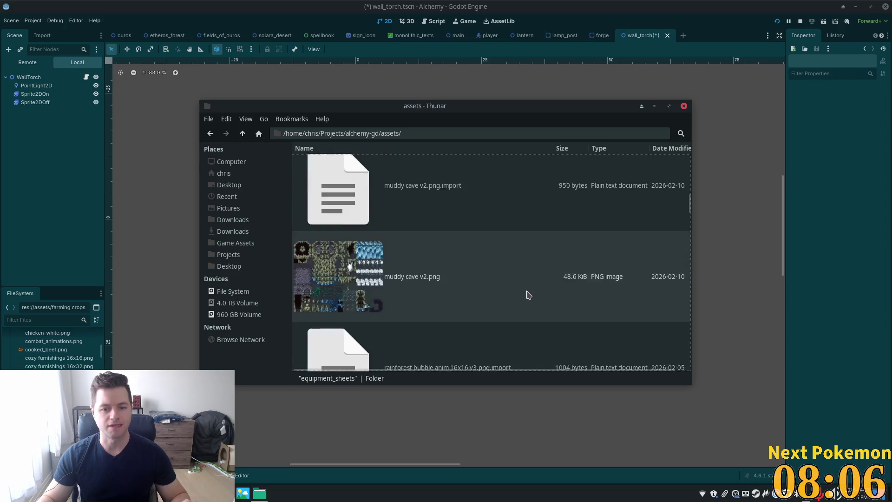
{"action": "scroll", "coordinate": [526, 296], "scroll_direction": "down", "scroll_amount": 2}
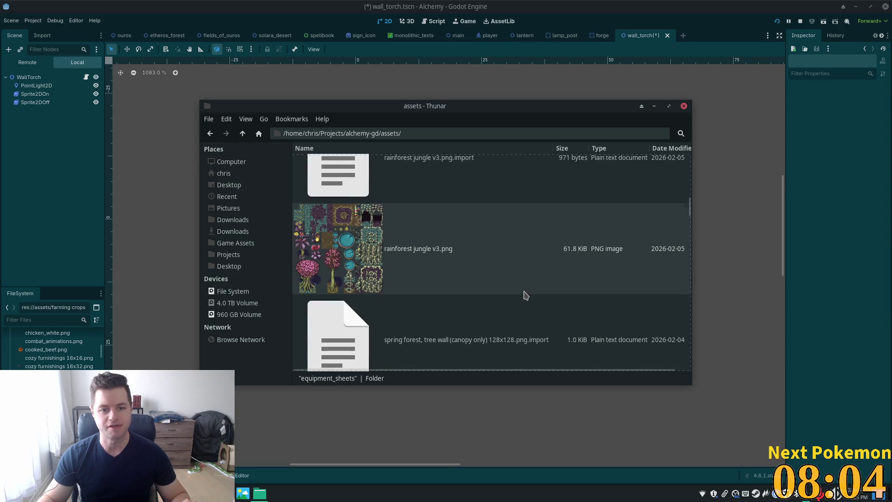
{"action": "scroll", "coordinate": [526, 296], "scroll_direction": "down", "scroll_amount": 5}
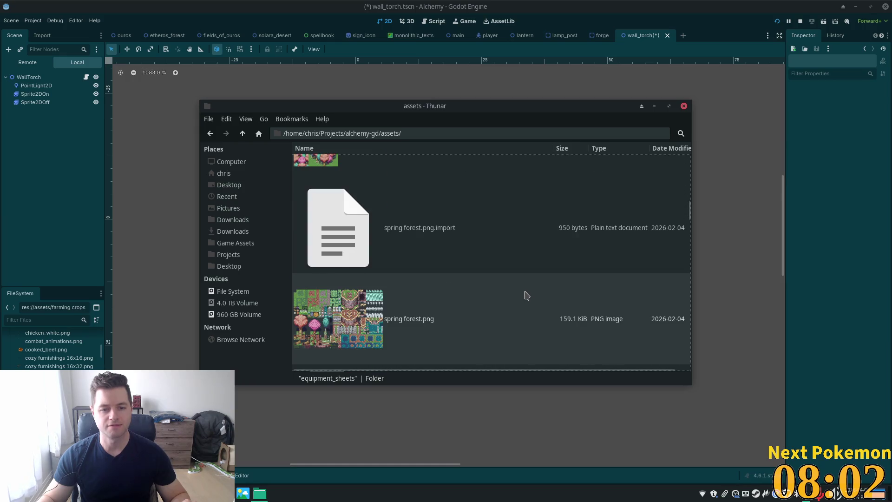
{"action": "scroll", "coordinate": [526, 296], "scroll_direction": "down", "scroll_amount": 3}
{"action": "scroll", "coordinate": [526, 296], "scroll_direction": "down", "scroll_amount": 5}
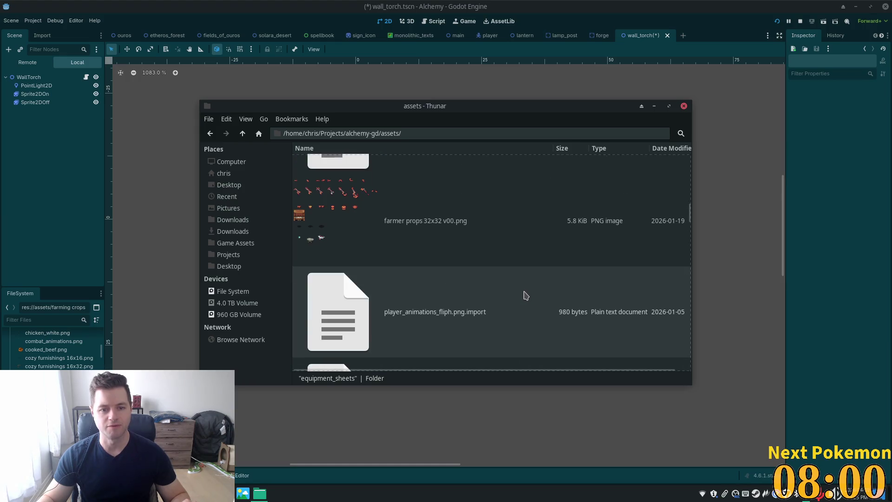
{"action": "scroll", "coordinate": [526, 296], "scroll_direction": "down", "scroll_amount": 2}
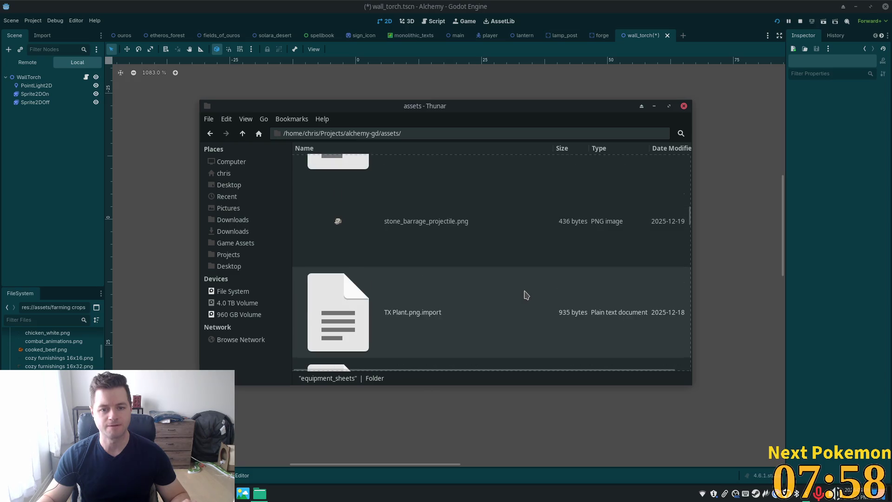
{"action": "scroll", "coordinate": [527, 296], "scroll_direction": "down", "scroll_amount": 8}
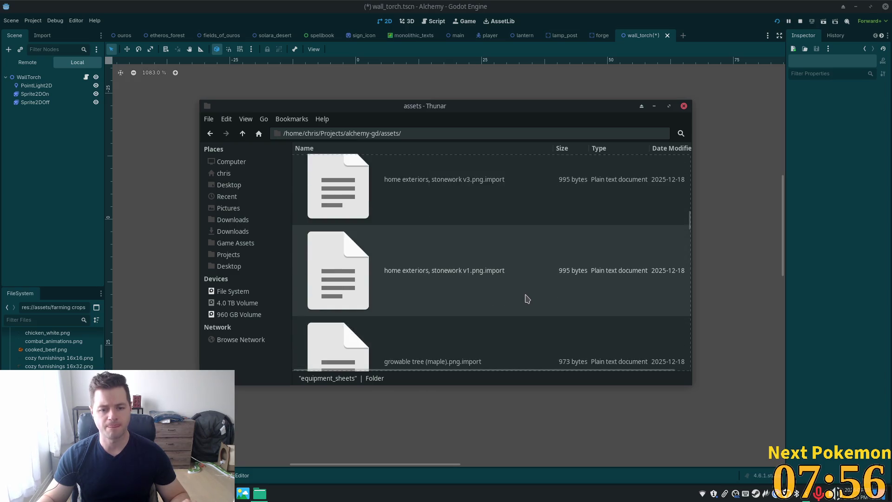
{"action": "scroll", "coordinate": [526, 298], "scroll_direction": "down", "scroll_amount": 8}
{"action": "scroll", "coordinate": [528, 296], "scroll_direction": "down", "scroll_amount": 5}
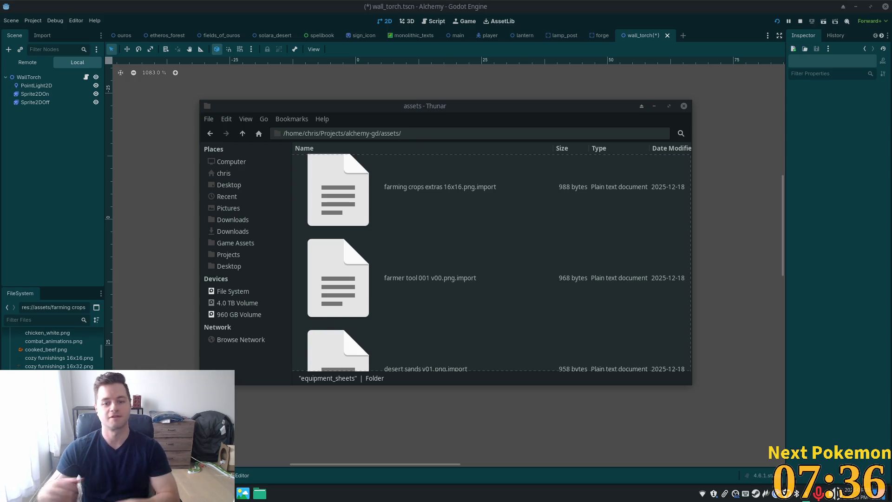
{"action": "scroll", "coordinate": [418, 326], "scroll_direction": "down", "scroll_amount": 2}
{"action": "scroll", "coordinate": [416, 312], "scroll_direction": "down", "scroll_amount": 2}
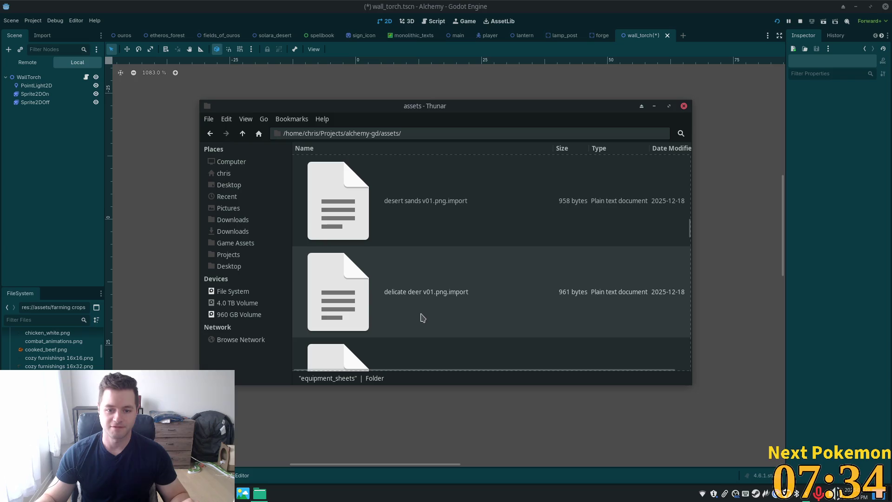
{"action": "mouse_move", "coordinate": [691, 229]}
{"action": "left_mouse_down"}
{"action": "mouse_move", "coordinate": [697, 309]}
{"action": "mouse_move", "coordinate": [700, 283]}
{"action": "mouse_move", "coordinate": [697, 293]}
{"action": "left_mouse_up"}
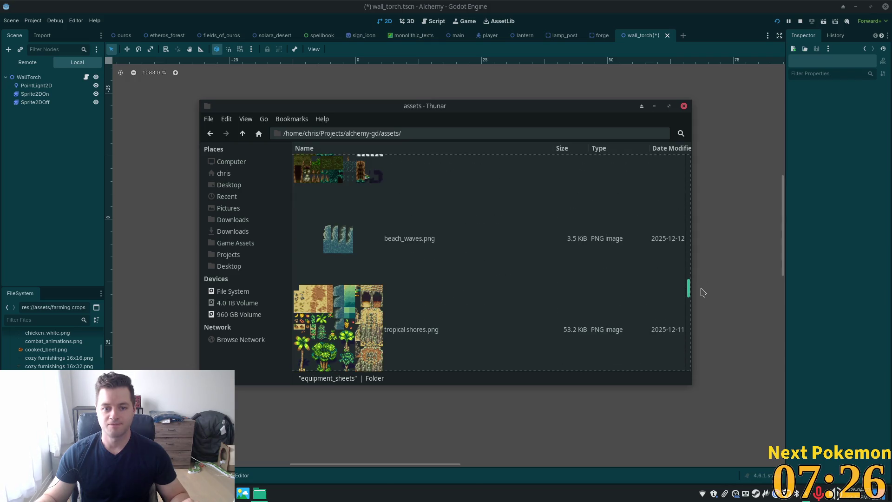
{"action": "scroll", "coordinate": [643, 291], "scroll_direction": "down", "scroll_amount": 5}
{"action": "scroll", "coordinate": [643, 299], "scroll_direction": "down", "scroll_amount": 10}
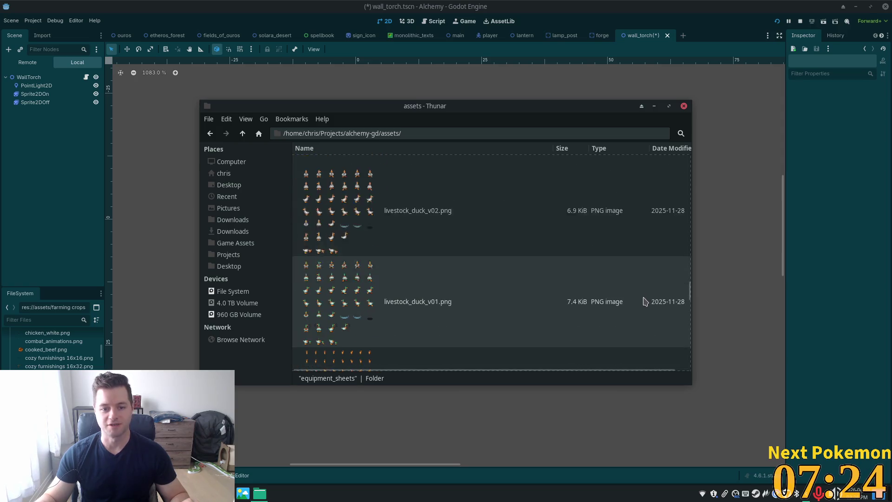
{"action": "scroll", "coordinate": [644, 303], "scroll_direction": "down", "scroll_amount": 8}
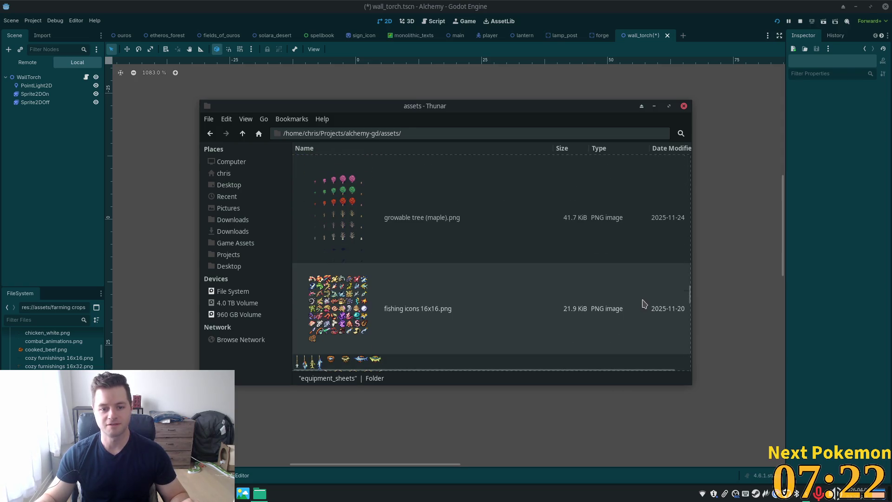
{"action": "scroll", "coordinate": [645, 303], "scroll_direction": "down", "scroll_amount": 10}
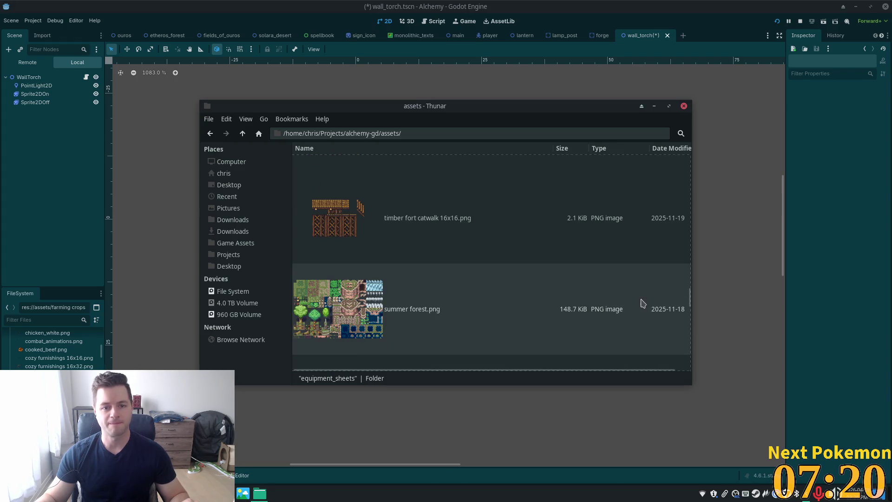
{"action": "scroll", "coordinate": [641, 304], "scroll_direction": "down", "scroll_amount": 5}
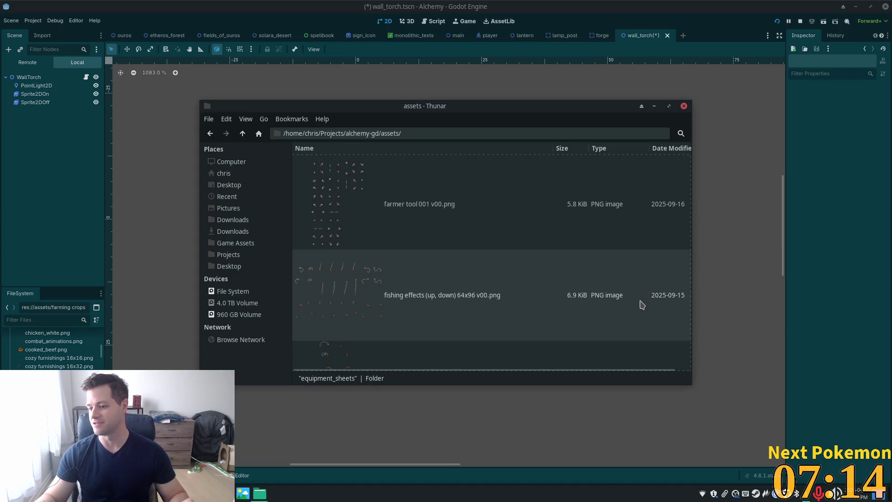
{"action": "scroll", "coordinate": [641, 304], "scroll_direction": "down", "scroll_amount": 5}
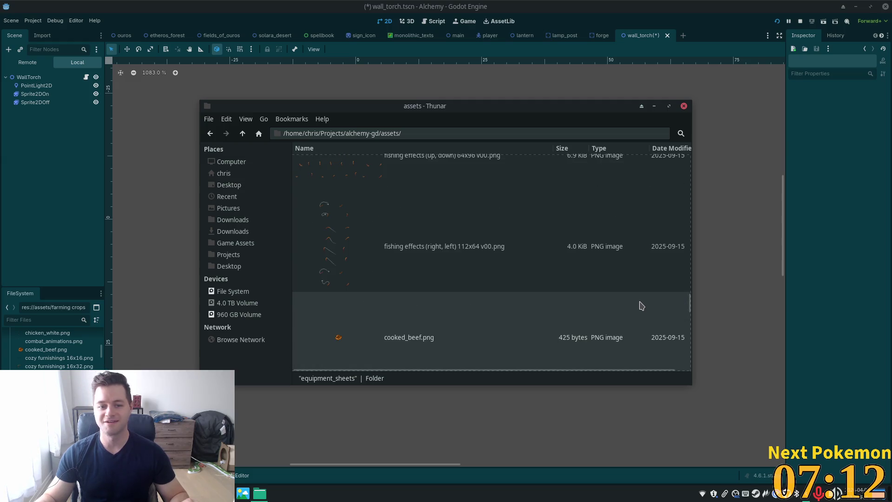
{"action": "scroll", "coordinate": [641, 305], "scroll_direction": "down", "scroll_amount": 5}
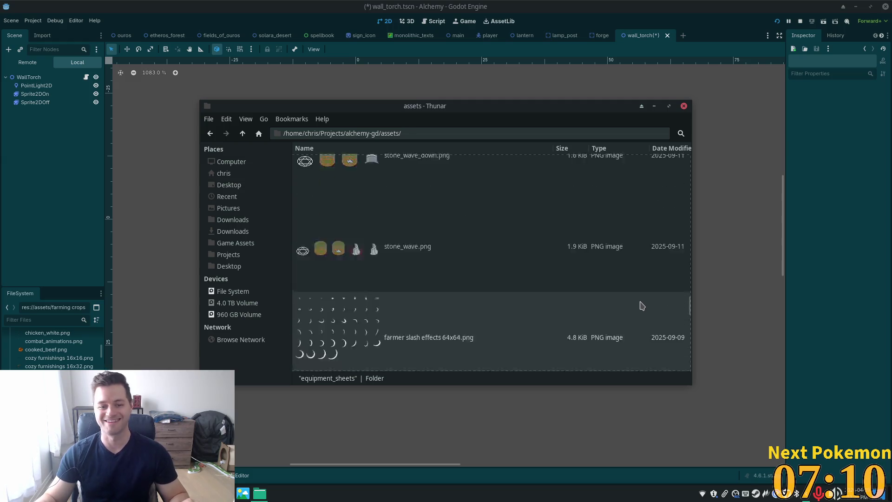
{"action": "scroll", "coordinate": [642, 305], "scroll_direction": "down", "scroll_amount": 6}
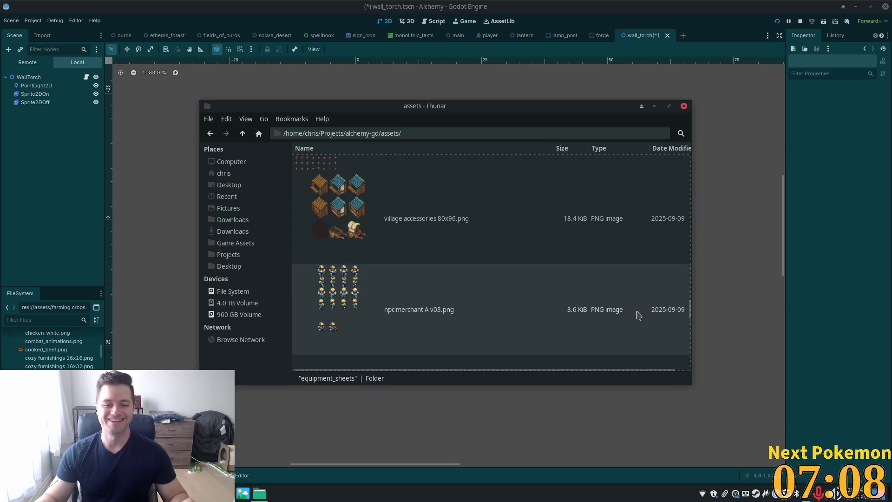
{"action": "scroll", "coordinate": [640, 312], "scroll_direction": "down", "scroll_amount": 6}
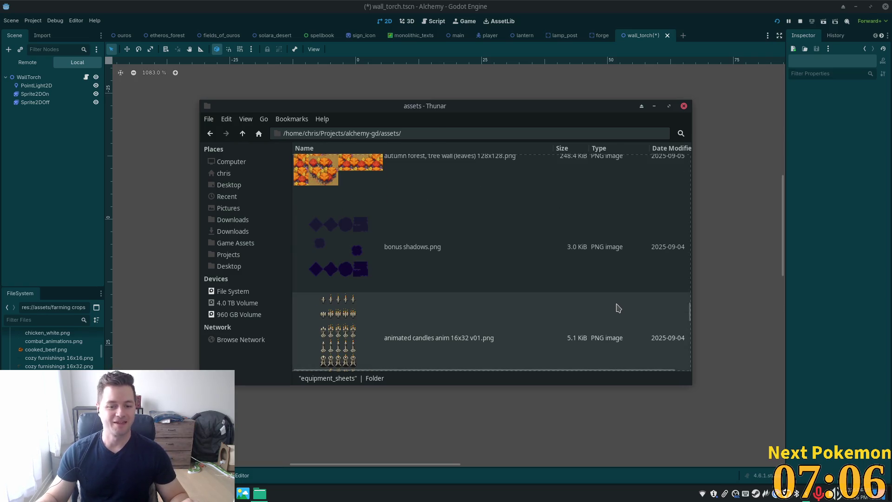
{"action": "scroll", "coordinate": [616, 311], "scroll_direction": "down", "scroll_amount": 3}
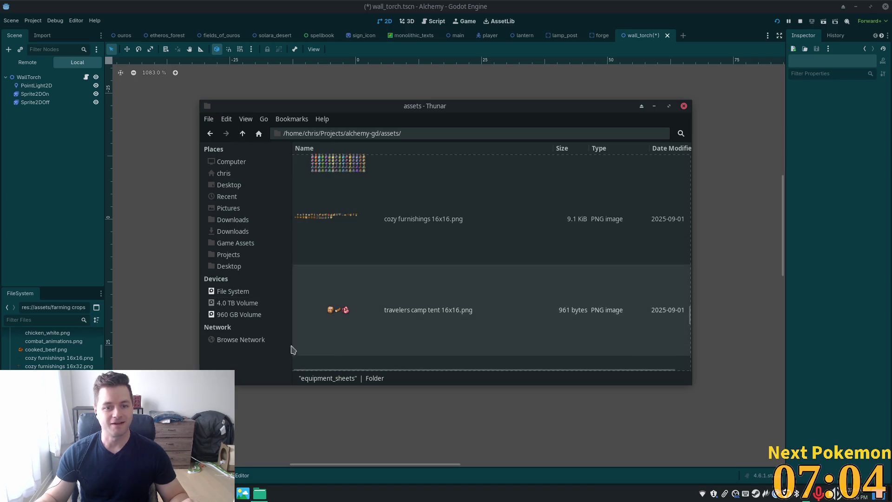
{"action": "key", "text": "alt+Tab"}
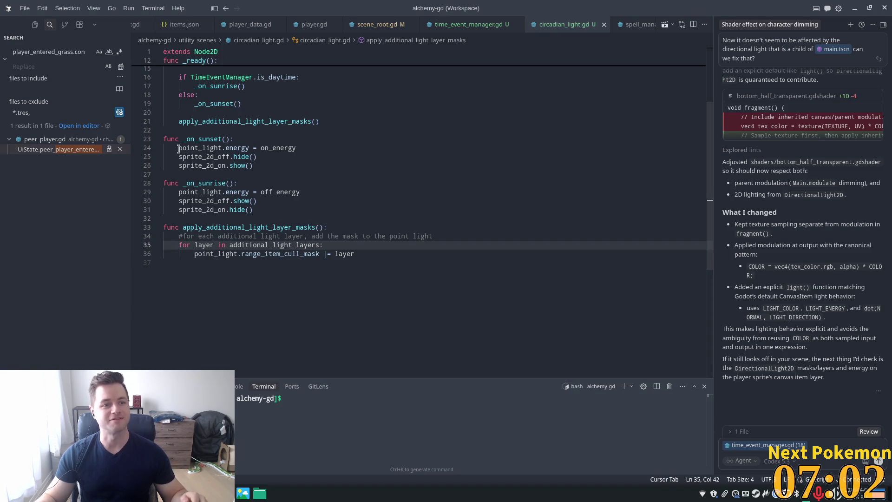
Reveal the project tree in Cursor and open pages/api/player/[pid]/skills/cooking.tsx
{"action": "key", "text": "ctrl+shift+e"}
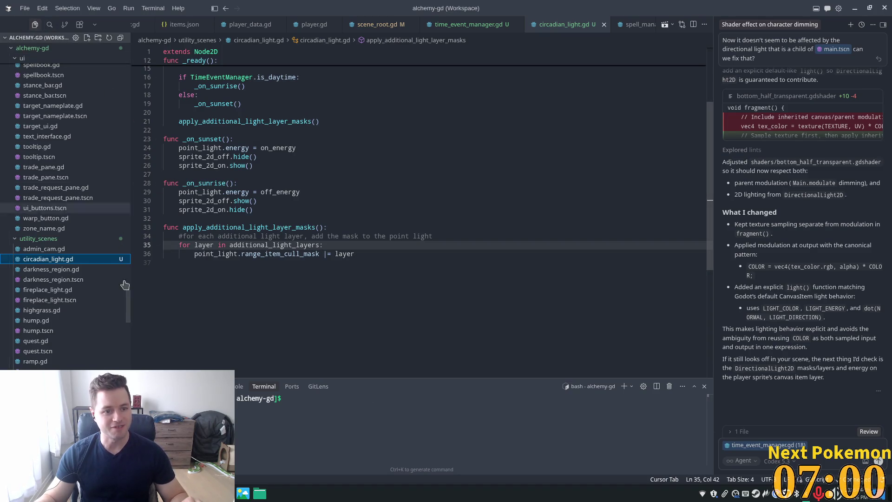
{"action": "scroll", "coordinate": [123, 279], "scroll_direction": "down", "scroll_amount": 15}
{"action": "scroll", "coordinate": [55, 332], "scroll_direction": "down", "scroll_amount": 8}
{"action": "left_click", "coordinate": [55, 332]}
{"action": "scroll", "coordinate": [495, 258], "scroll_direction": "down", "scroll_amount": 3}
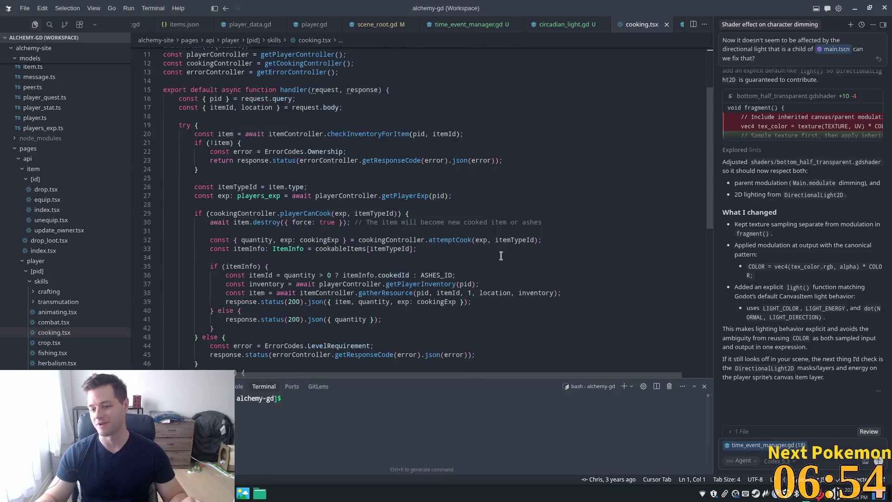
Inspect the handler's try block and line 36's cooked-item-or-ashes expression, then return to Godot
{"action": "mouse_move", "coordinate": [176, 125]}
{"action": "left_mouse_down"}
{"action": "mouse_move", "coordinate": [511, 241]}
{"action": "mouse_move", "coordinate": [464, 316]}
{"action": "mouse_move", "coordinate": [505, 336]}
{"action": "mouse_move", "coordinate": [504, 346]}
{"action": "left_mouse_up"}
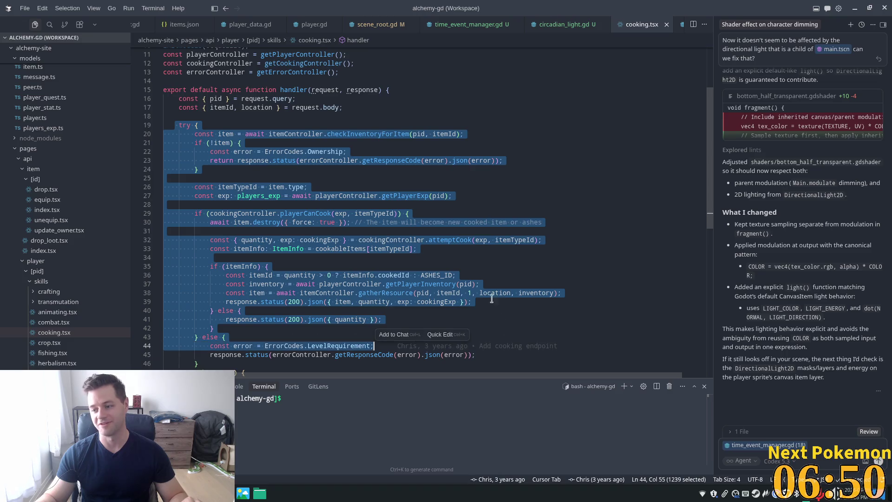
{"action": "left_click", "coordinate": [324, 188]}
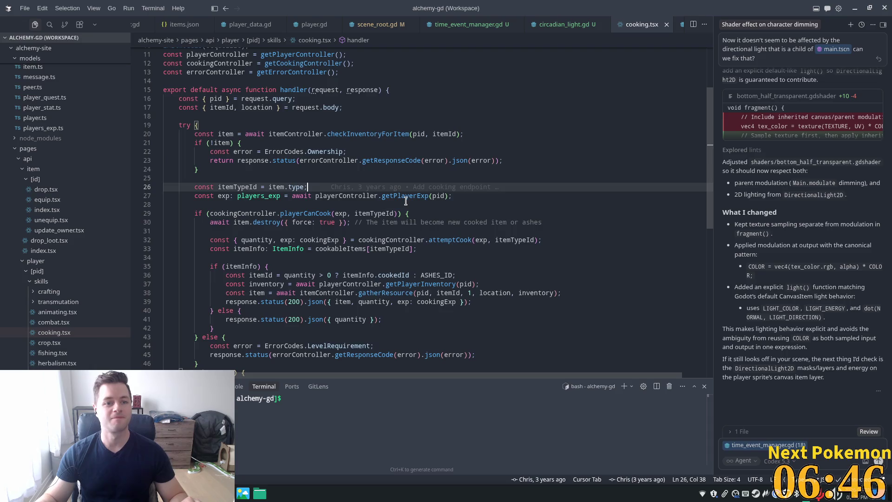
{"action": "scroll", "coordinate": [406, 201], "scroll_direction": "down", "scroll_amount": 2}
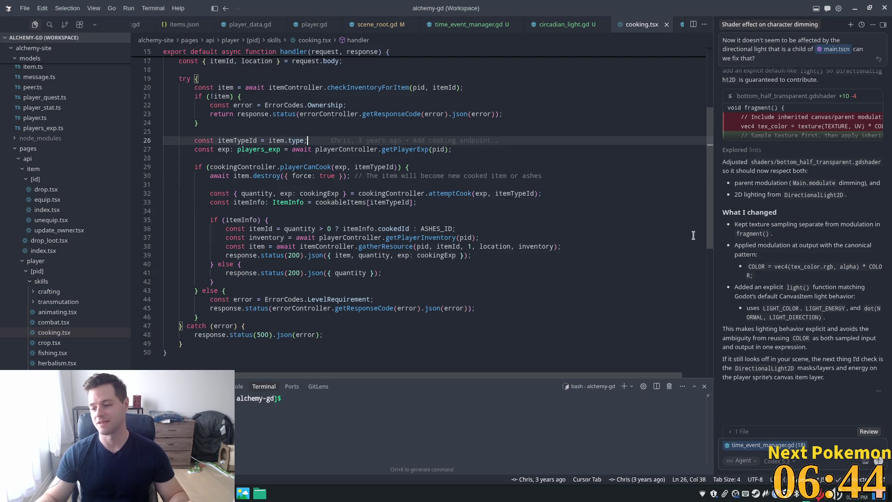
{"action": "left_click", "coordinate": [385, 228]}
{"action": "left_click", "coordinate": [353, 202]}
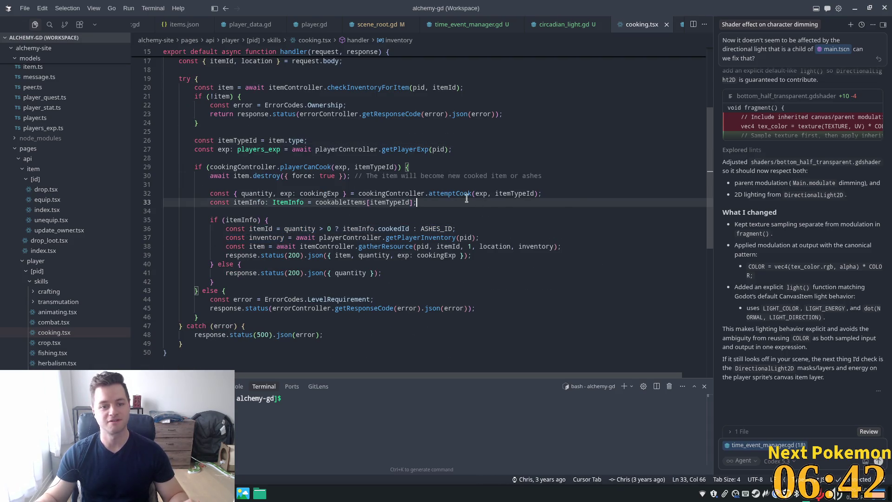
{"action": "key", "text": "Up"}
{"action": "left_click_drag", "start_coordinate": [316, 228], "coordinate": [481, 225]}
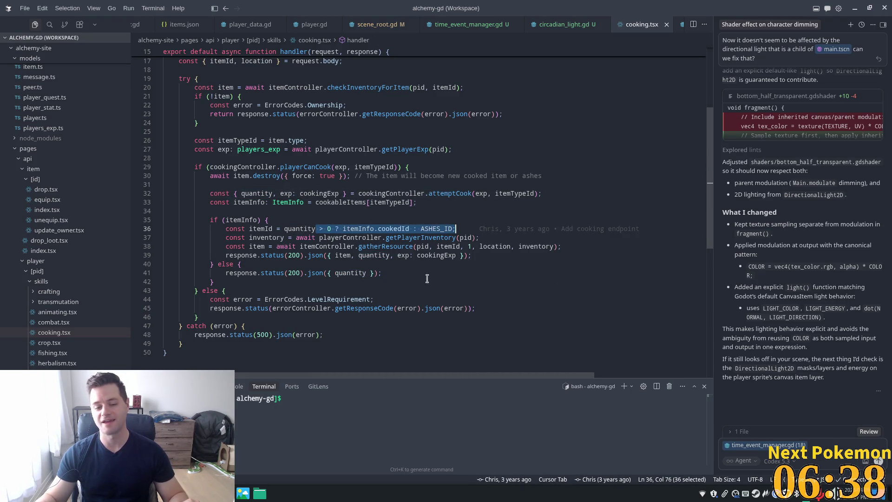
{"action": "scroll", "coordinate": [317, 257], "scroll_direction": "up", "scroll_amount": 1}
{"action": "key", "text": "alt+Tab"}
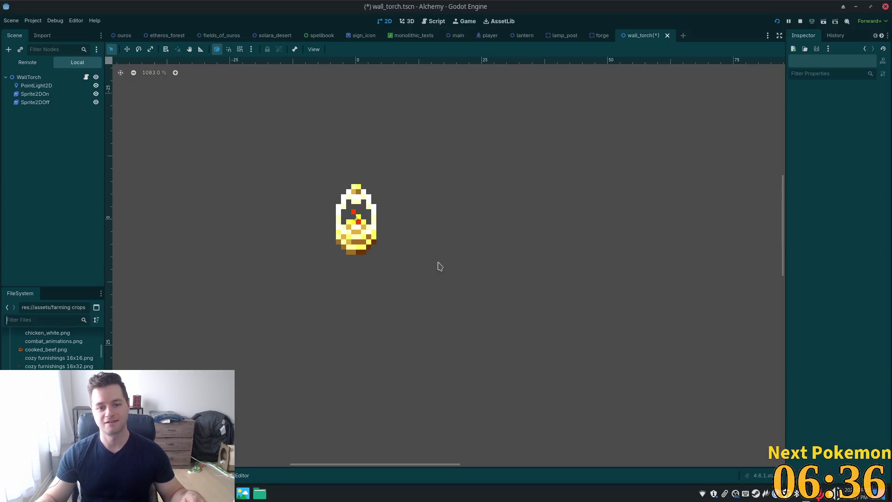
Scroll Thunar's assets to village anim 16x48.png, then select Sprite2DOn back in Godot
{"action": "left_click", "coordinate": [42, 319]}
{"action": "left_click", "coordinate": [257, 496]}
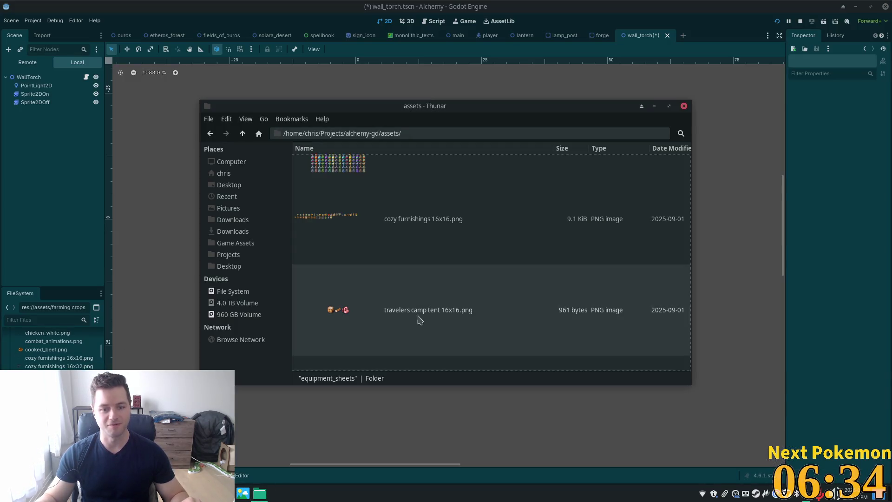
{"action": "scroll", "coordinate": [350, 294], "scroll_direction": "down", "scroll_amount": 10}
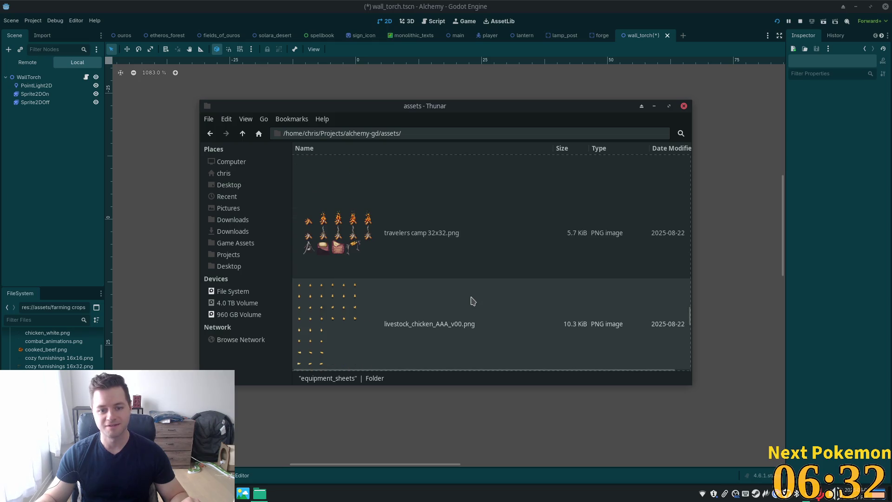
{"action": "scroll", "coordinate": [472, 302], "scroll_direction": "down", "scroll_amount": 5}
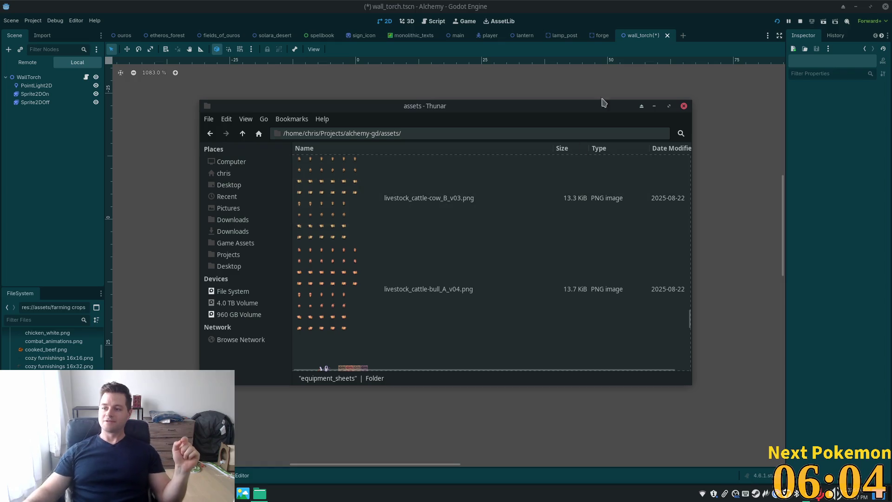
{"action": "scroll", "coordinate": [491, 273], "scroll_direction": "down", "scroll_amount": 10}
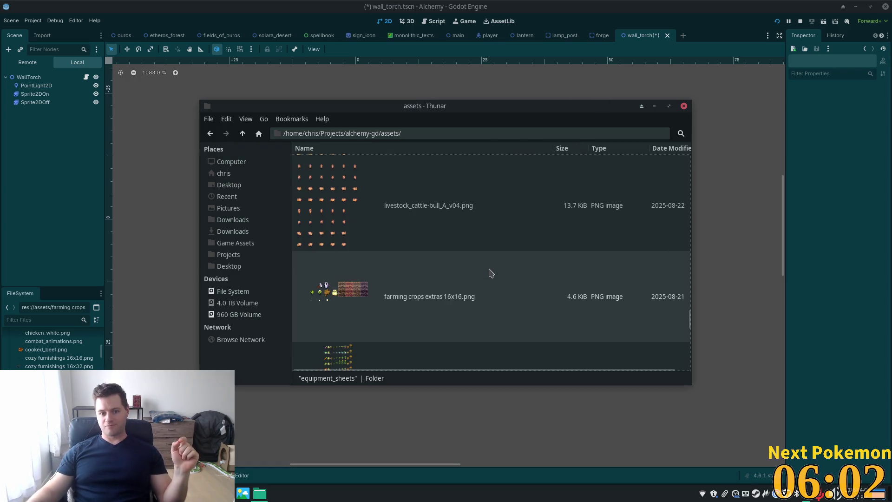
{"action": "scroll", "coordinate": [491, 273], "scroll_direction": "down", "scroll_amount": 3}
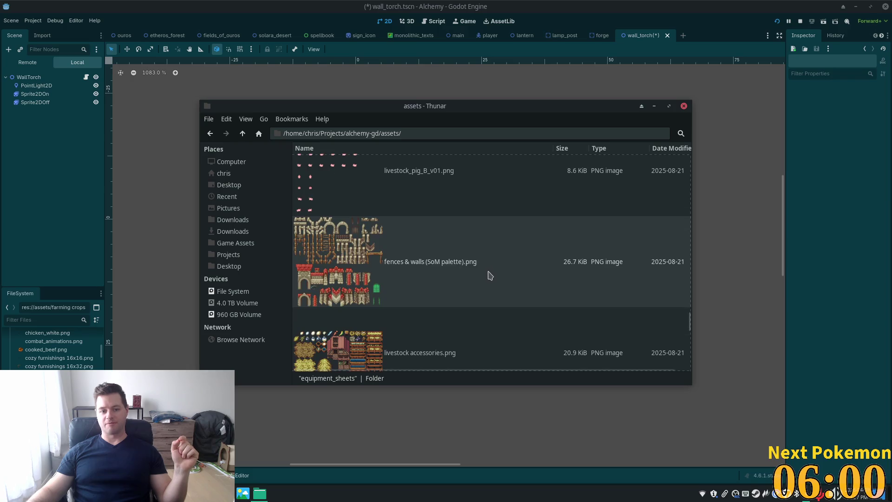
{"action": "scroll", "coordinate": [489, 275], "scroll_direction": "down", "scroll_amount": 2}
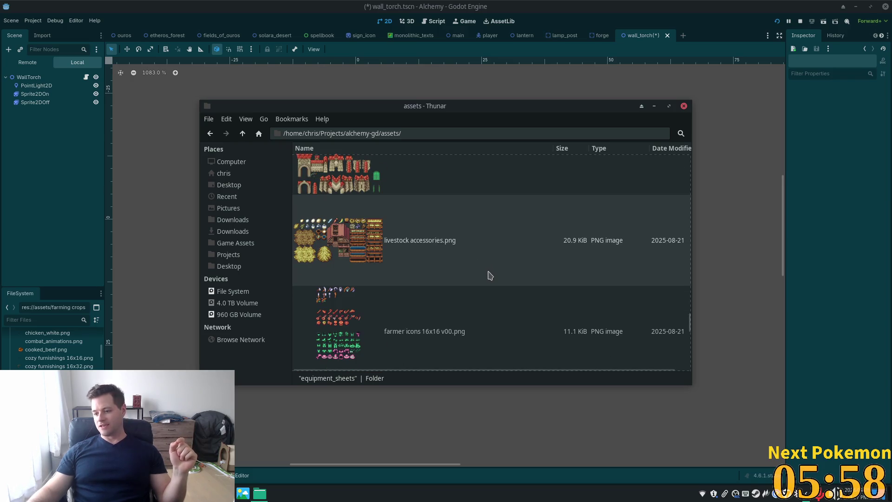
{"action": "scroll", "coordinate": [491, 275], "scroll_direction": "down", "scroll_amount": 4}
{"action": "scroll", "coordinate": [491, 275], "scroll_direction": "up", "scroll_amount": 3}
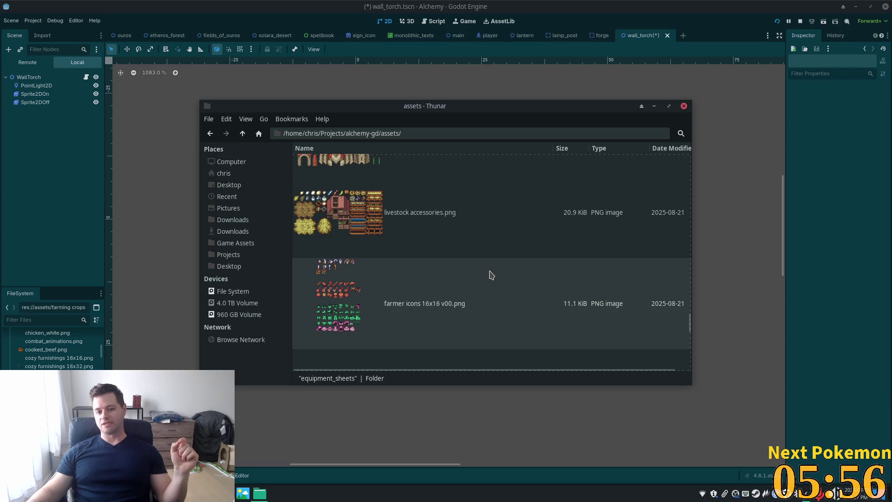
{"action": "scroll", "coordinate": [494, 273], "scroll_direction": "down", "scroll_amount": 10}
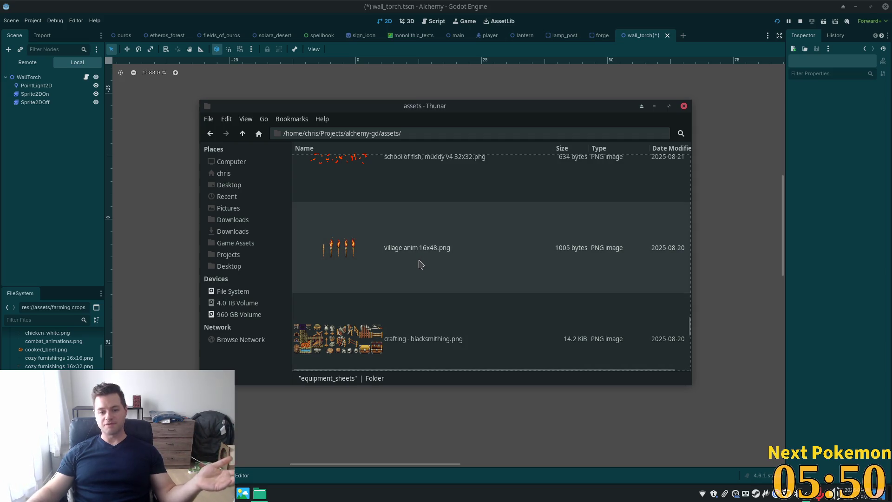
{"action": "left_click", "coordinate": [672, 4]}
{"action": "left_click", "coordinate": [35, 94]}
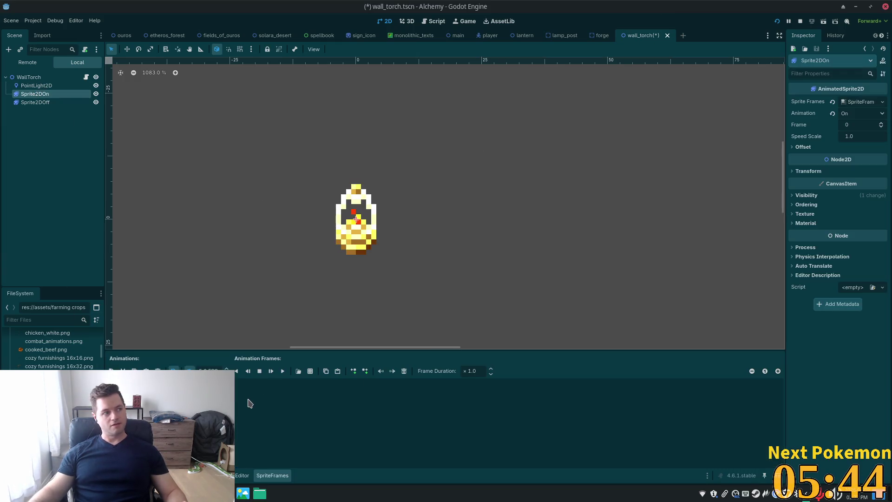
Auto-slice village anim 16x48.png and add the four lit torch frames 1–4 to the On animation
{"action": "left_click", "coordinate": [299, 370]}
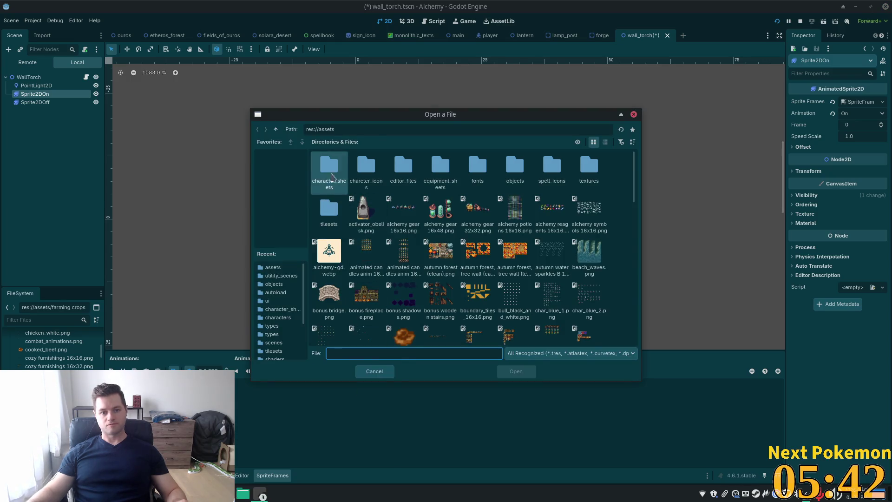
{"action": "type", "text": "villa"}
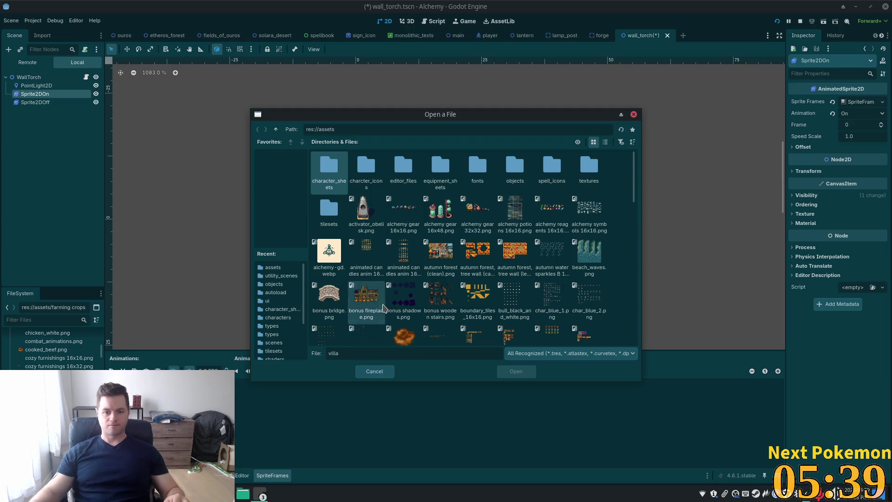
{"action": "key", "text": "Tab"}
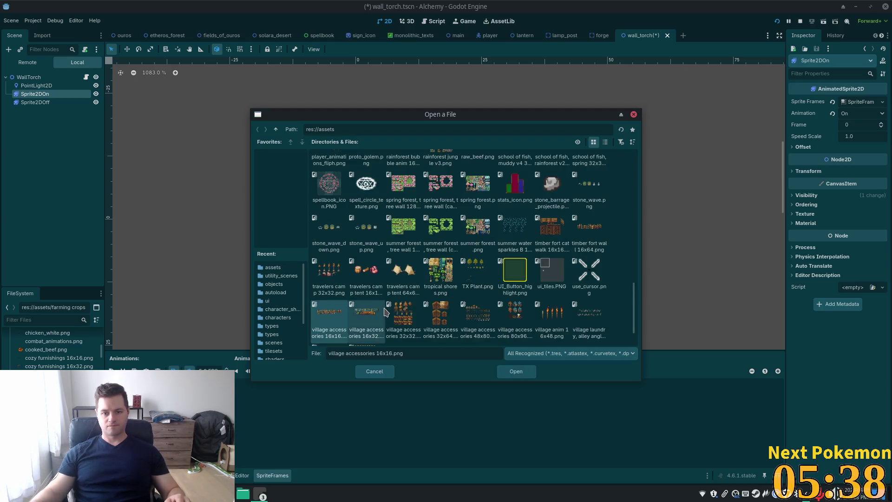
{"action": "scroll", "coordinate": [484, 270], "scroll_direction": "down", "scroll_amount": 1}
{"action": "double_click", "coordinate": [553, 278]}
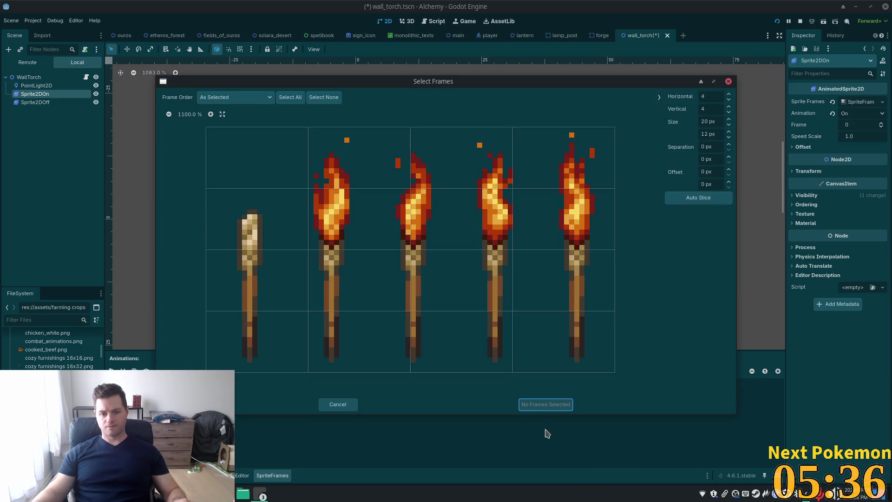
{"action": "left_click", "coordinate": [712, 199]}
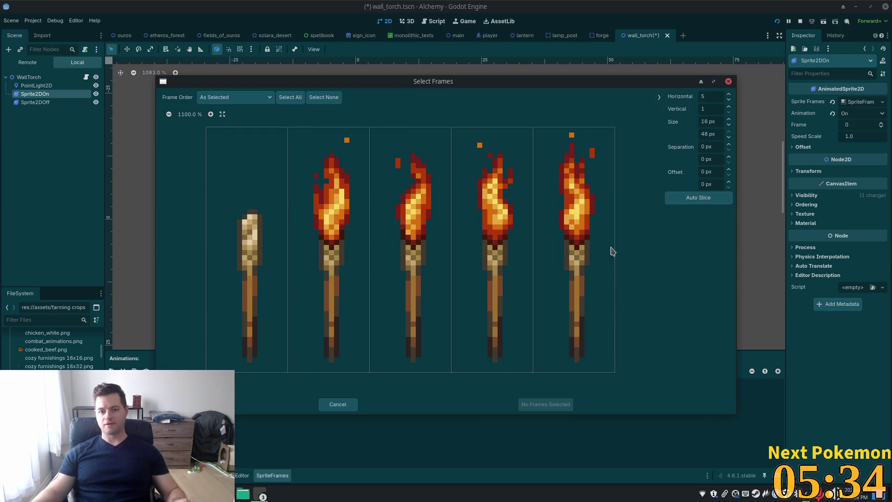
{"action": "mouse_move", "coordinate": [342, 276]}
{"action": "left_mouse_down"}
{"action": "mouse_move", "coordinate": [438, 263]}
{"action": "mouse_move", "coordinate": [585, 356]}
{"action": "left_mouse_up"}
{"action": "left_click", "coordinate": [544, 404]}
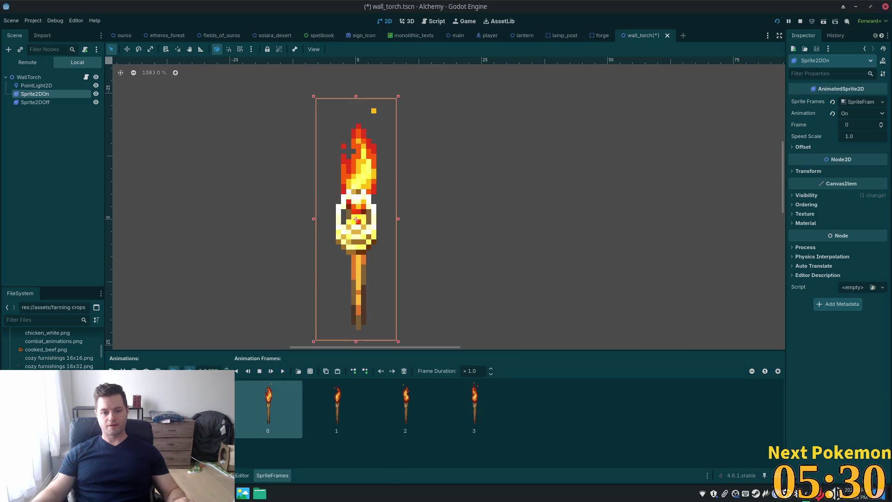
Replace the Off animation's lantern frame with the unlit torch frame 0 from the same sheet
{"action": "left_click", "coordinate": [135, 391]}
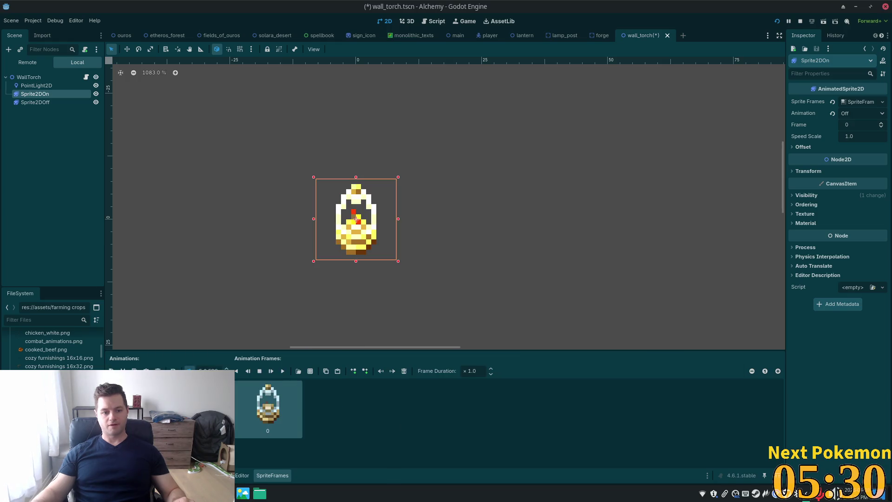
{"action": "left_click", "coordinate": [404, 371]}
{"action": "left_click", "coordinate": [310, 371]}
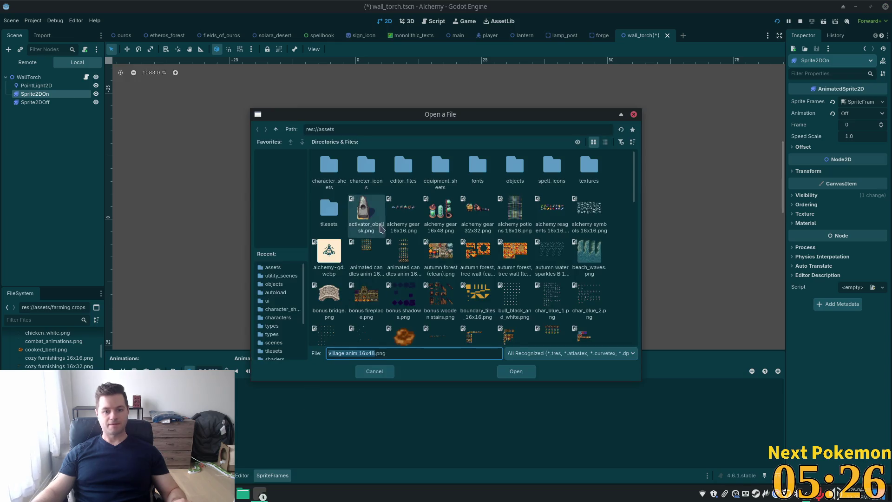
{"action": "double_click", "coordinate": [552, 318]}
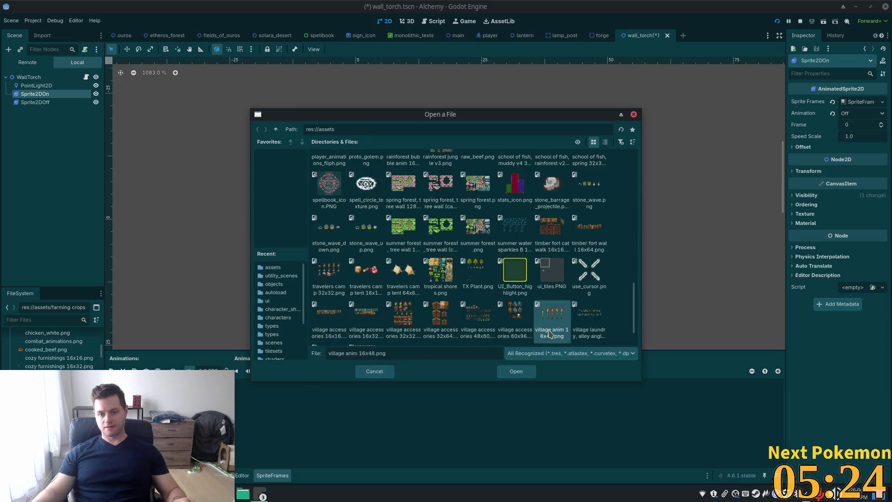
{"action": "left_click", "coordinate": [253, 180]}
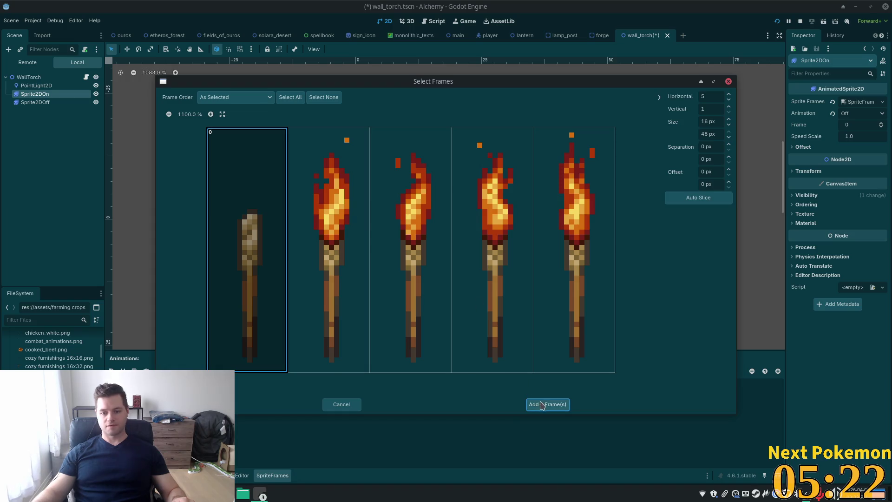
{"action": "left_click", "coordinate": [534, 404]}
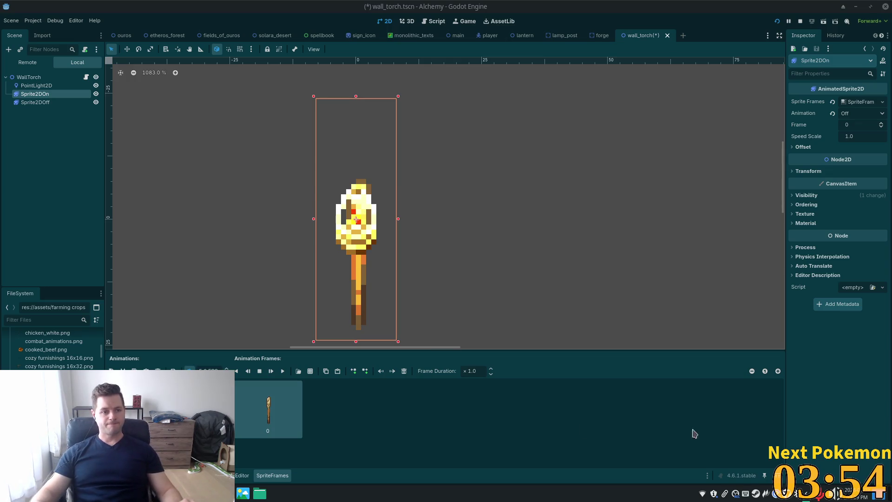
{"action": "left_click", "coordinate": [37, 103]}
{"action": "left_click", "coordinate": [35, 94]}
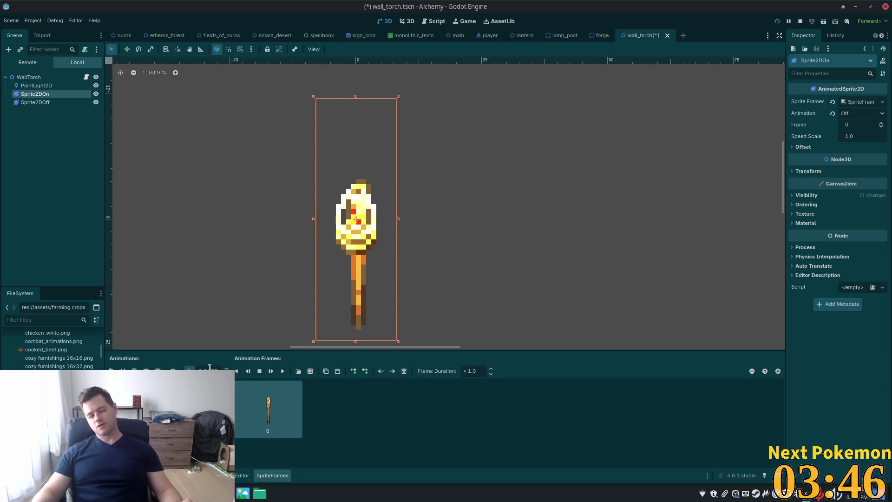
{"action": "left_click", "coordinate": [51, 102]}
{"action": "left_click", "coordinate": [139, 388]}
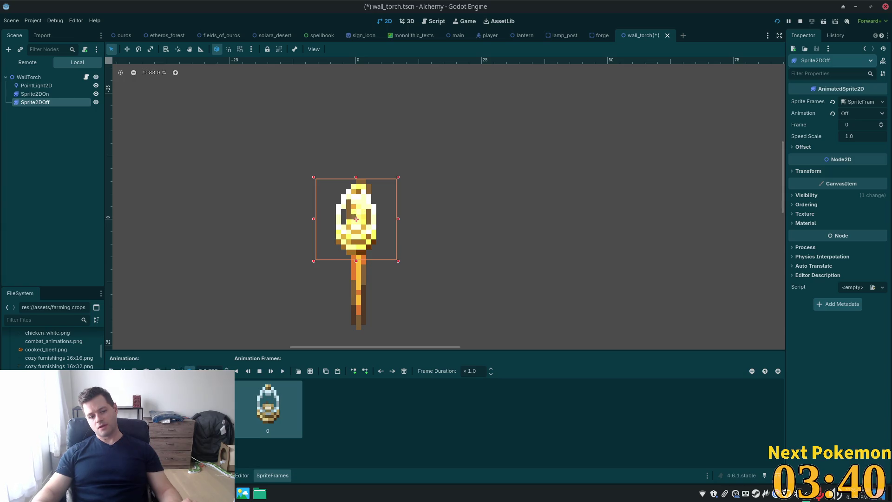
{"action": "left_click", "coordinate": [38, 85]}
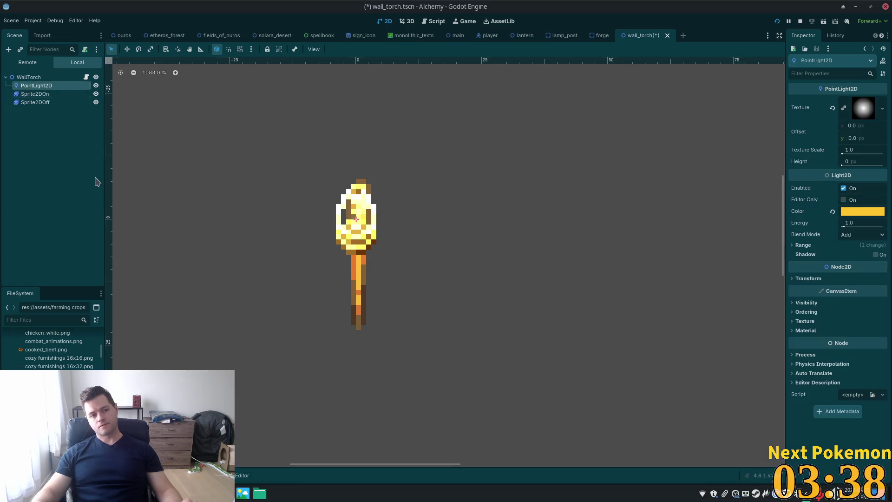
{"action": "left_click", "coordinate": [34, 94]}
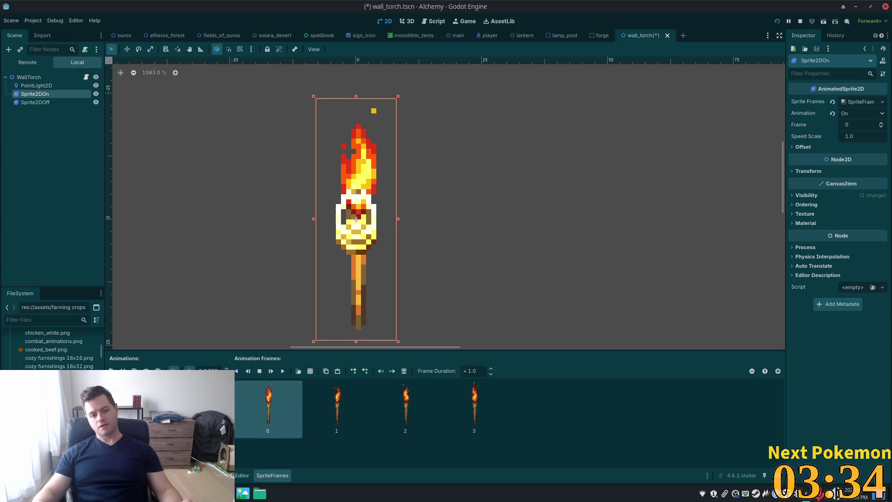
{"action": "left_click", "coordinate": [53, 103]}
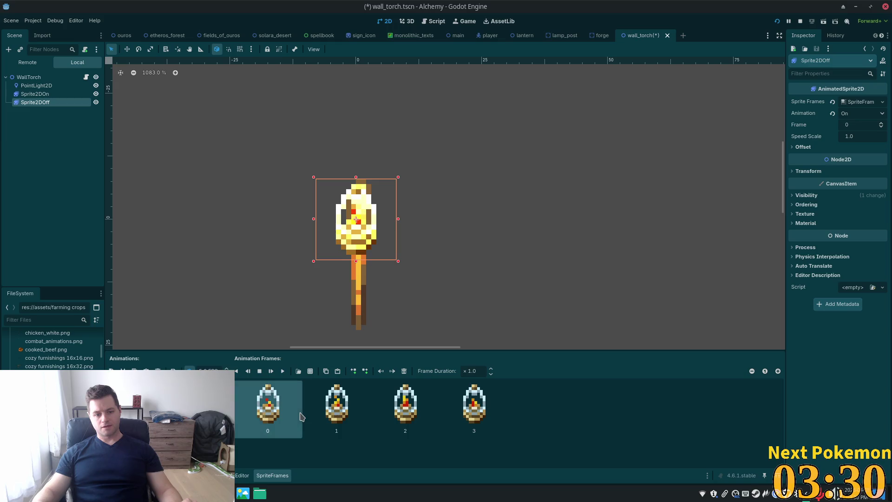
{"action": "left_click", "coordinate": [55, 94]}
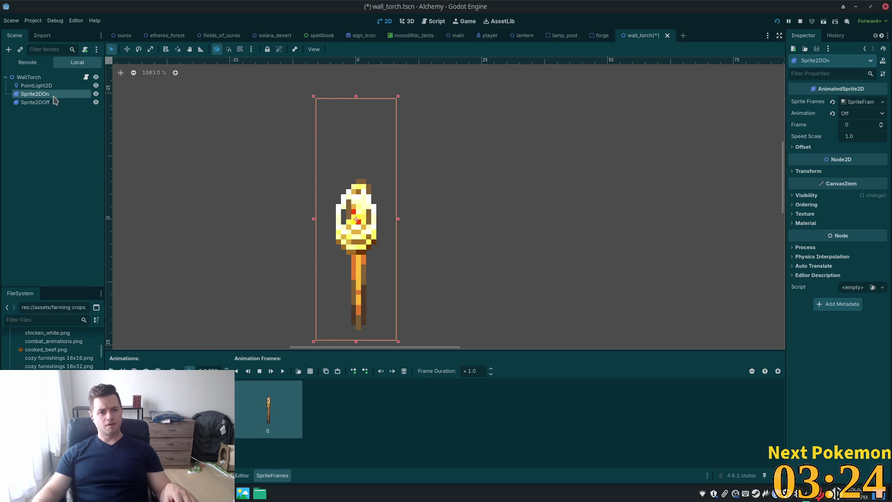
{"action": "key", "text": "ctrl+d"}
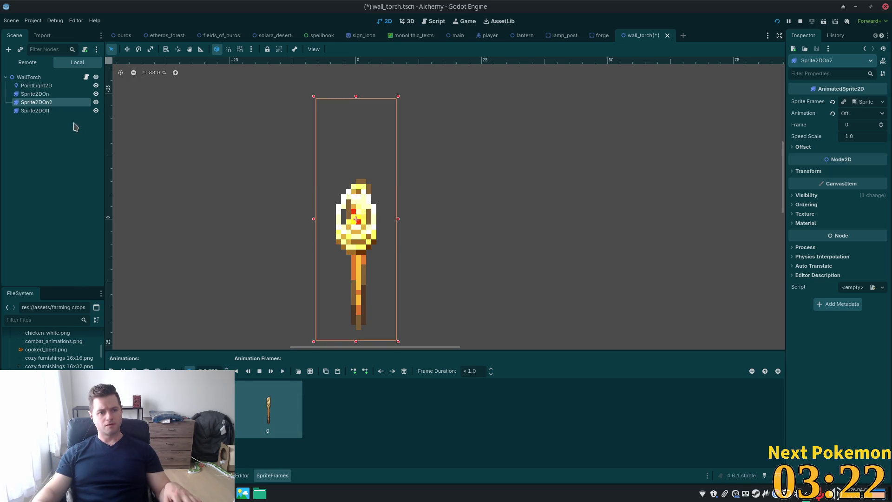
Delete the old lantern Sprite2DOff node, confirming the removal
{"action": "left_click", "coordinate": [52, 115]}
{"action": "key", "text": "Delete"}
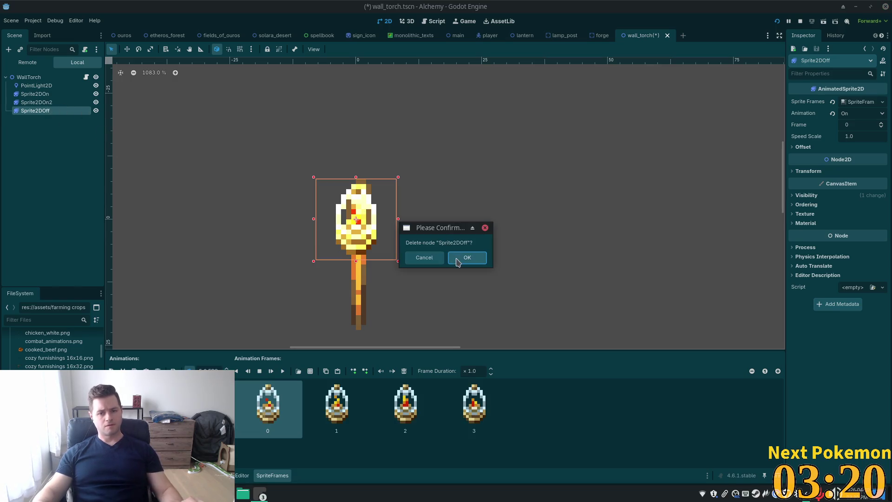
{"action": "left_click", "coordinate": [465, 259]}
Rename the duplicate Sprite2DOn2 to Sprite2DOff and save wall_torch.tscn
{"action": "left_click", "coordinate": [59, 104]}
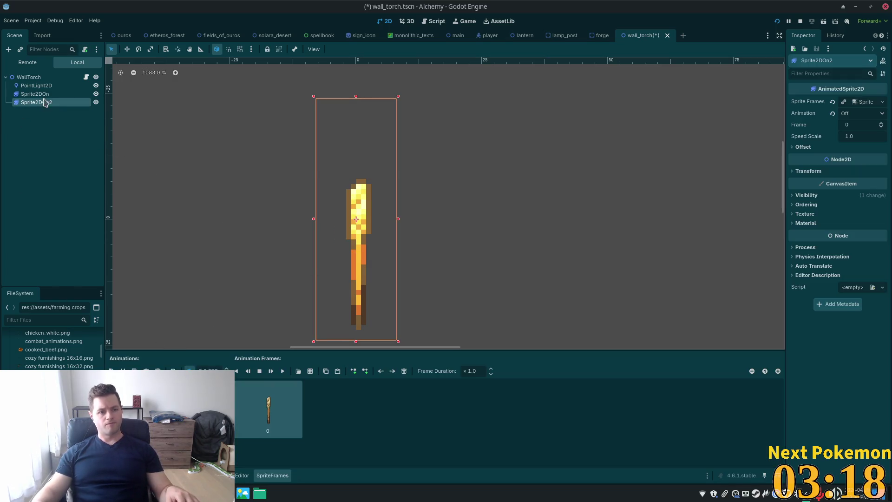
{"action": "double_click", "coordinate": [64, 104]}
{"action": "key", "text": "BackSpace"}
{"action": "key", "text": "BackSpace"}
{"action": "key", "text": "Return"}
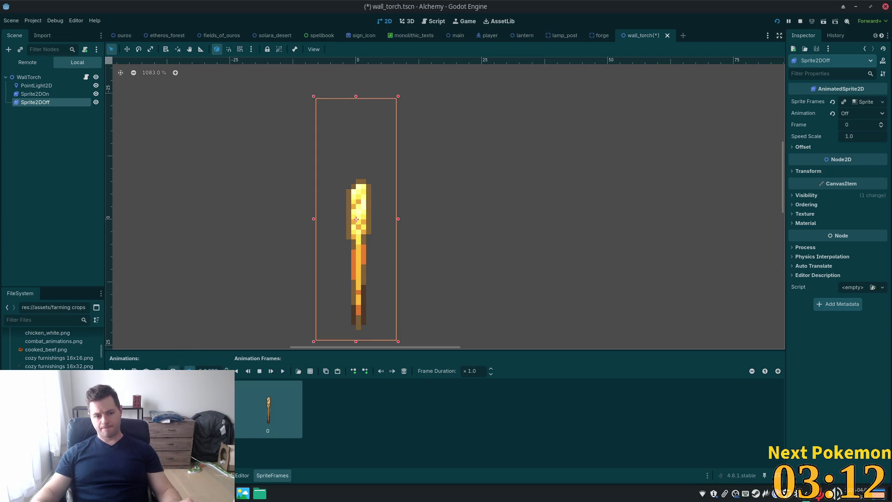
{"action": "key", "text": "ctrl+s"}
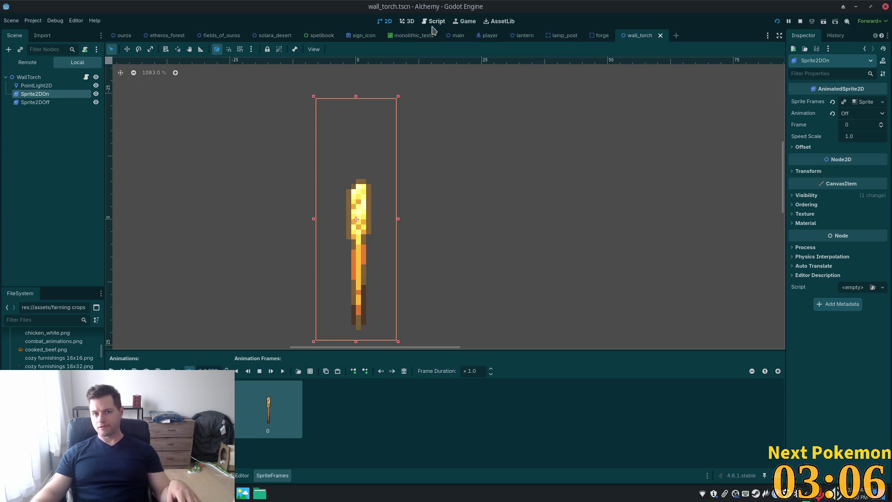
{"action": "left_click", "coordinate": [527, 36]}
{"action": "left_click", "coordinate": [43, 95]}
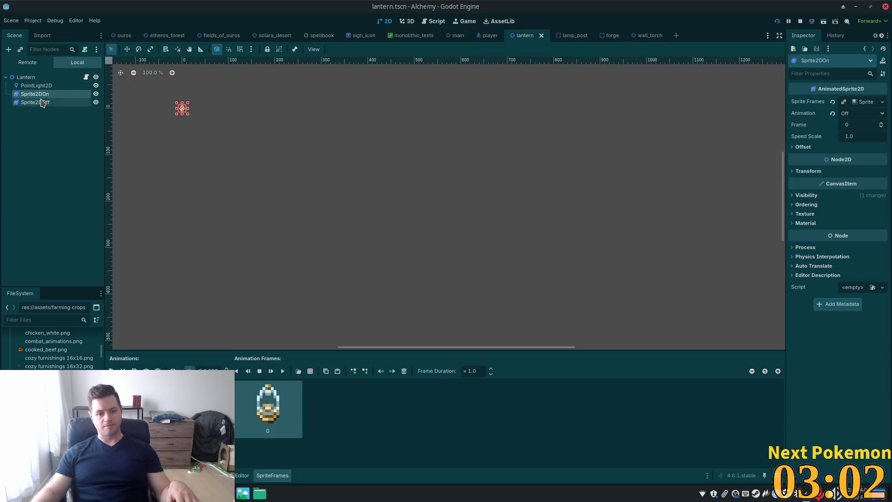
{"action": "left_click", "coordinate": [45, 103]}
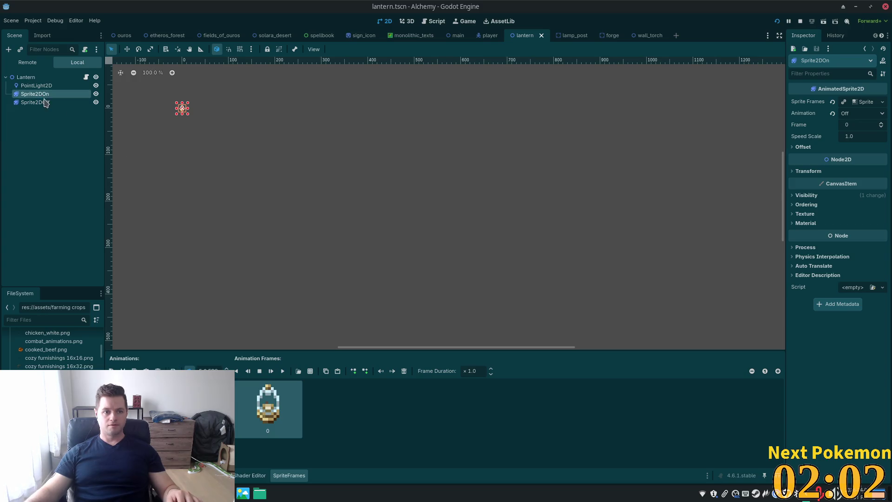
{"action": "left_click", "coordinate": [640, 36]}
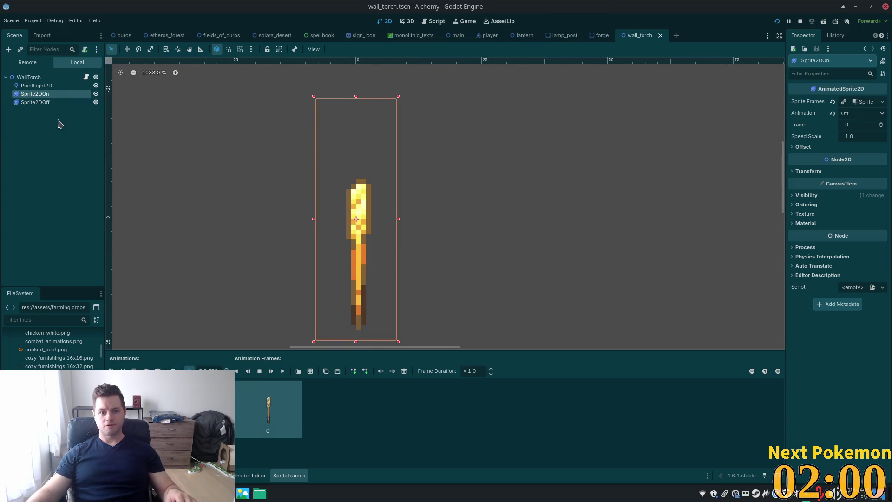
Set Sprite2DOn to its four-frame On animation and play it
{"action": "left_click", "coordinate": [46, 102]}
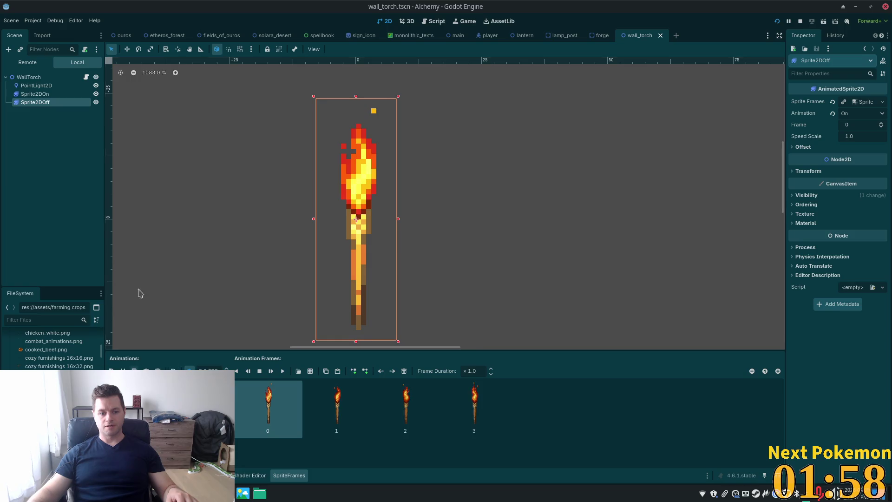
{"action": "left_click", "coordinate": [44, 94]}
{"action": "left_click", "coordinate": [130, 396]}
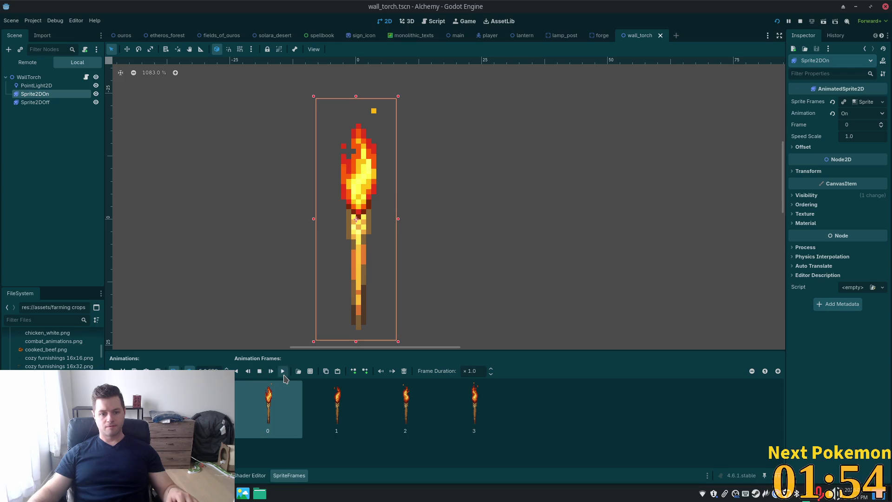
{"action": "left_click", "coordinate": [283, 375]}
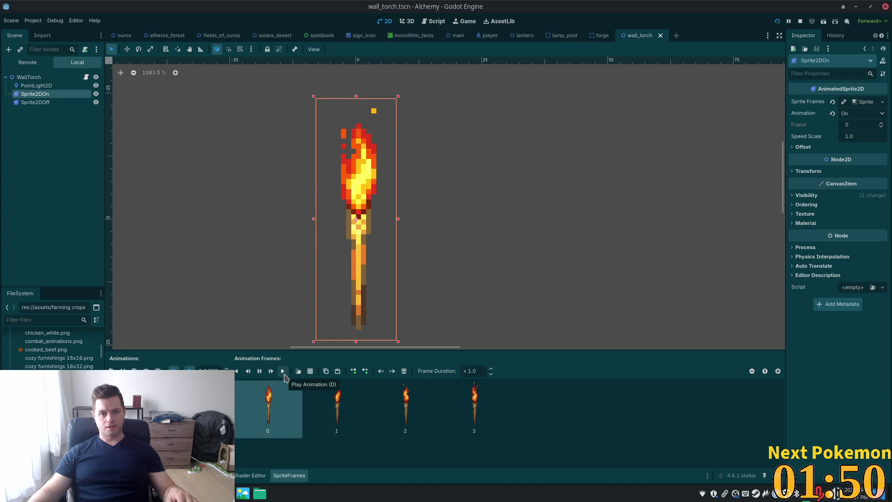
Move the yellow PointLight2D up onto the torch flame and save the scene
{"action": "left_click", "coordinate": [37, 85]}
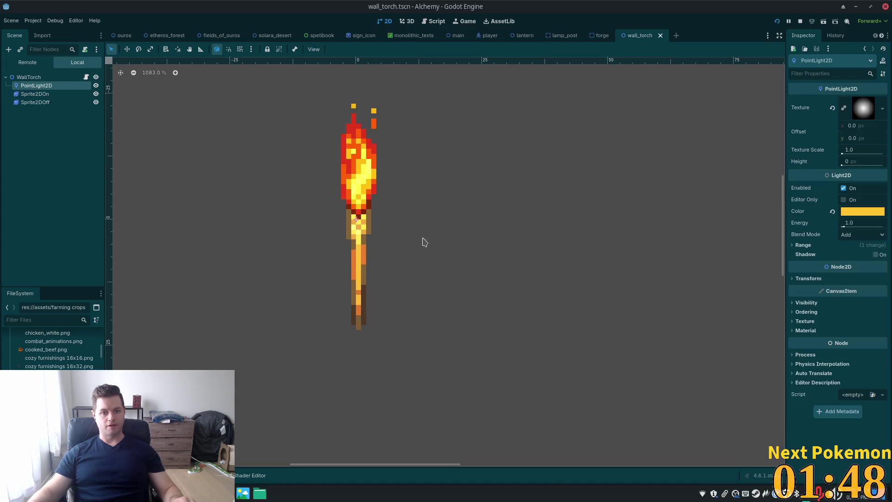
{"action": "left_click", "coordinate": [127, 50]}
{"action": "left_click_drag", "start_coordinate": [424, 255], "coordinate": [416, 202]}
{"action": "key", "text": "ctrl+s"}
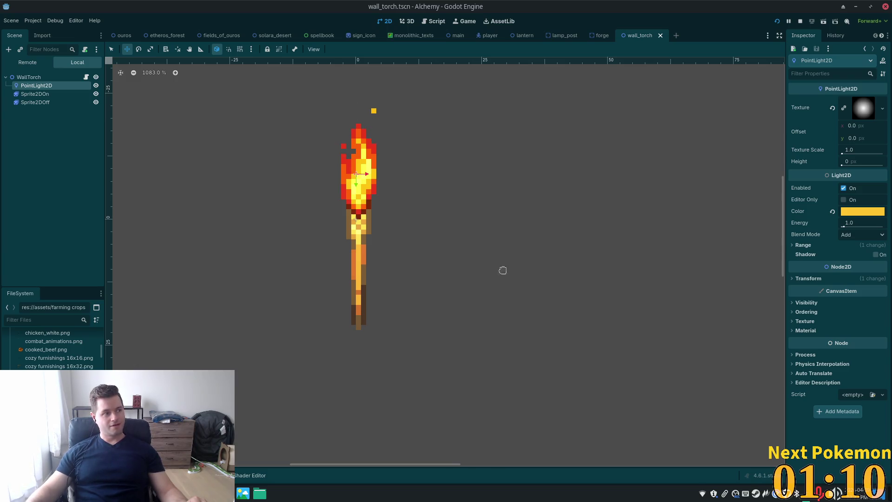
Zoom and pan around the torch, then switch to the ouros scene with the forge interior
{"action": "scroll", "coordinate": [474, 301], "scroll_direction": "up", "scroll_amount": 1}
{"action": "scroll", "coordinate": [474, 301], "scroll_direction": "up", "scroll_amount": 1}
{"action": "scroll", "coordinate": [460, 273], "scroll_direction": "down", "scroll_amount": 9}
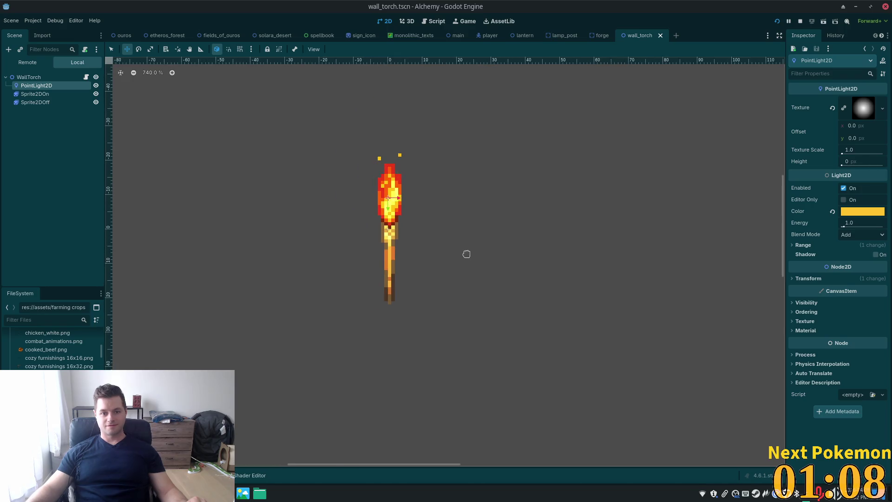
{"action": "left_click_drag", "start_coordinate": [470, 244], "coordinate": [579, 339]}
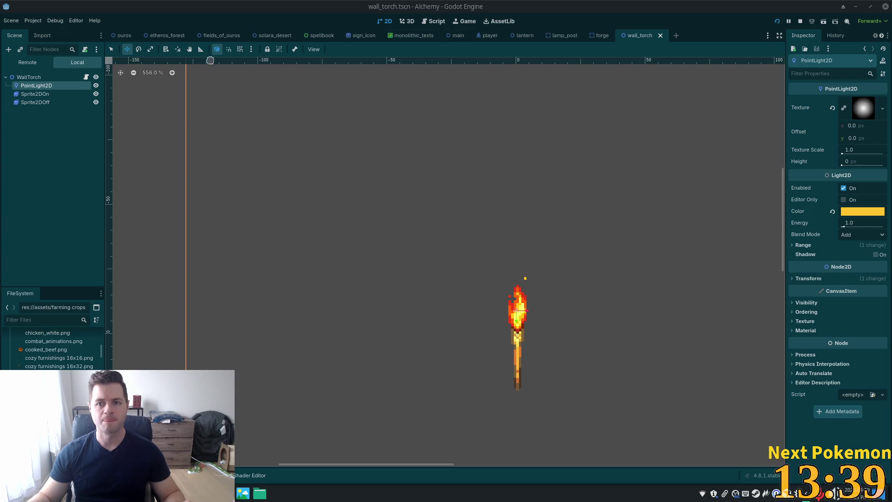
{"action": "left_click", "coordinate": [114, 37]}
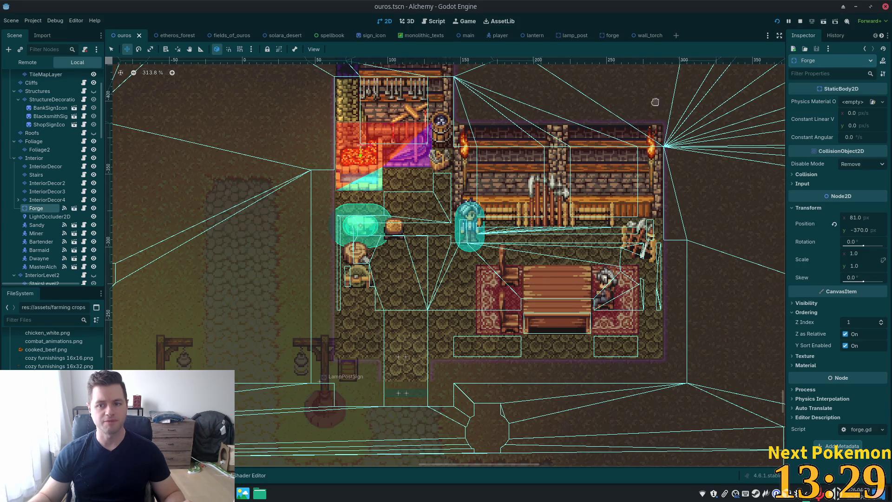
Return to wall_torch and select Sprite2DOn to show its four lit On frames
{"action": "left_click", "coordinate": [647, 37]}
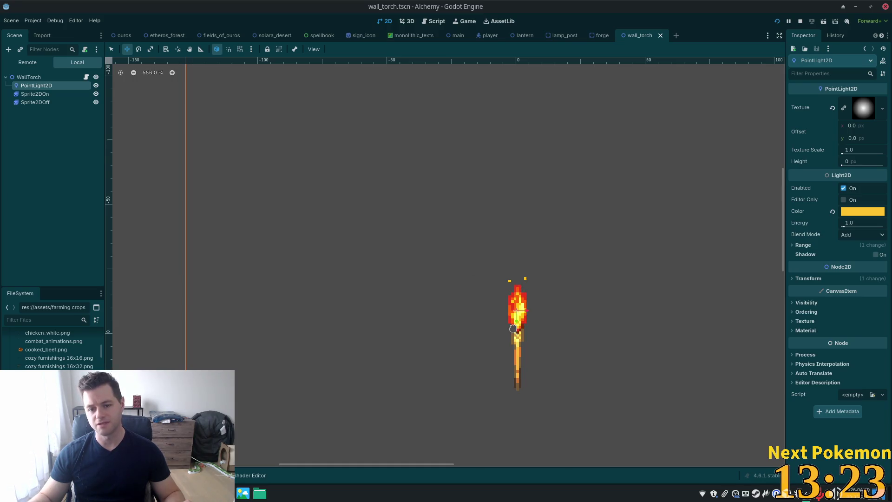
{"action": "left_click", "coordinate": [29, 94]}
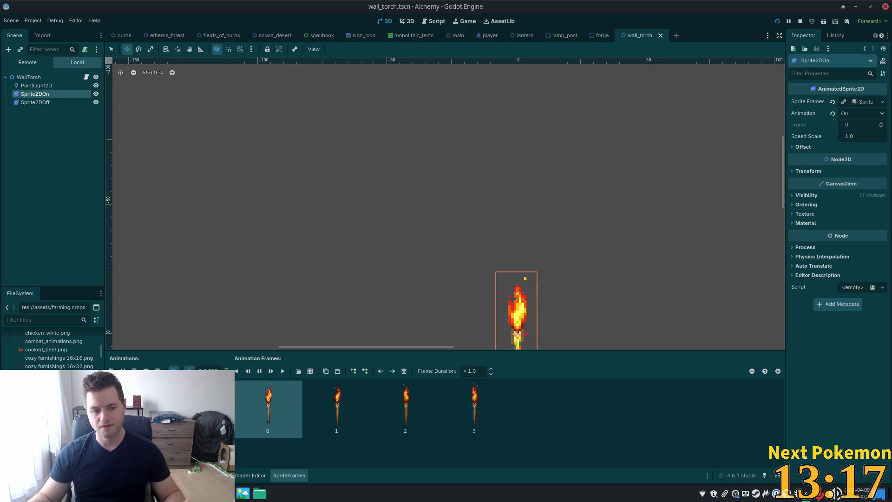
Keep Sprite2DOn on its On animation, hide Sprite2DOff via its eye icon, and save
{"action": "left_click", "coordinate": [126, 385]}
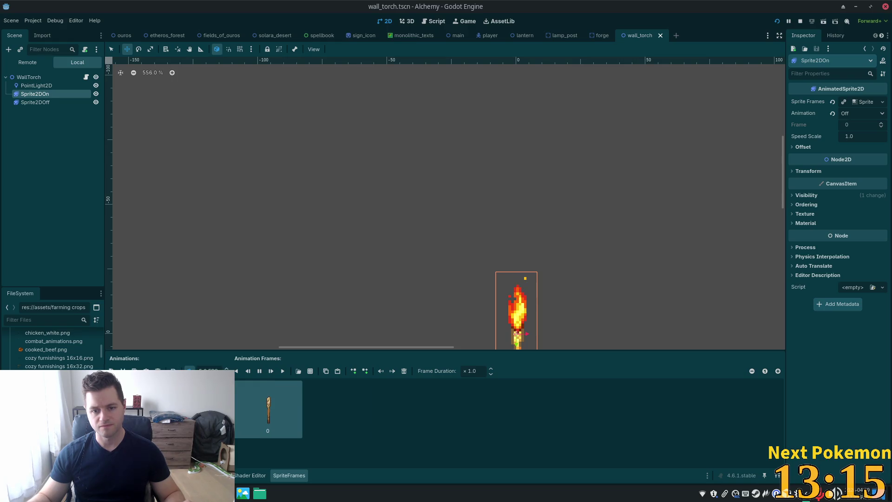
{"action": "key", "text": "Down"}
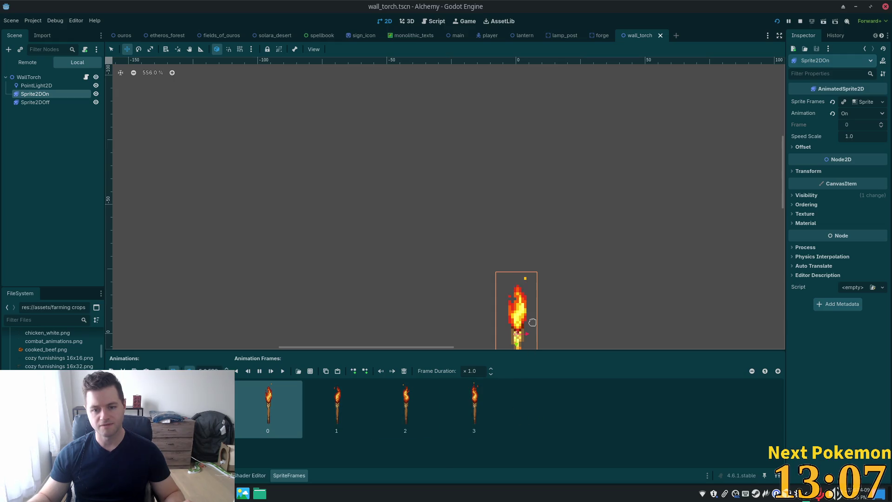
{"action": "left_click", "coordinate": [35, 102]}
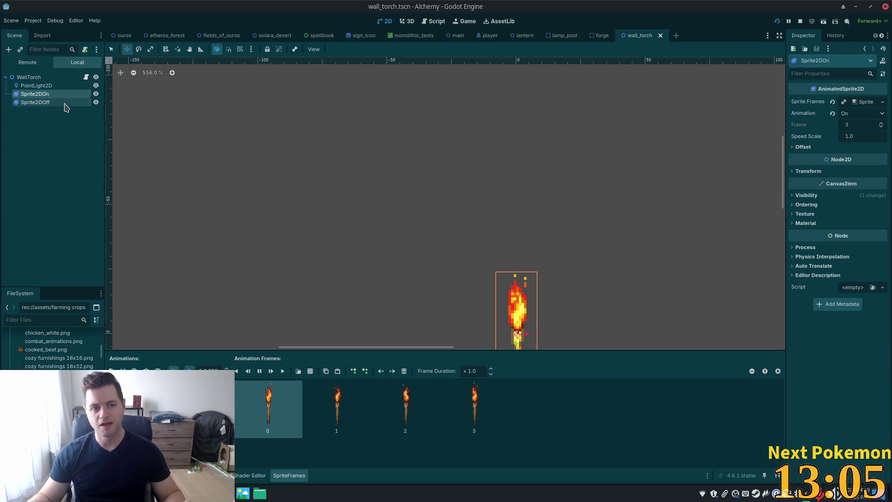
{"action": "left_click", "coordinate": [96, 102]}
{"action": "key", "text": "ctrl+s"}
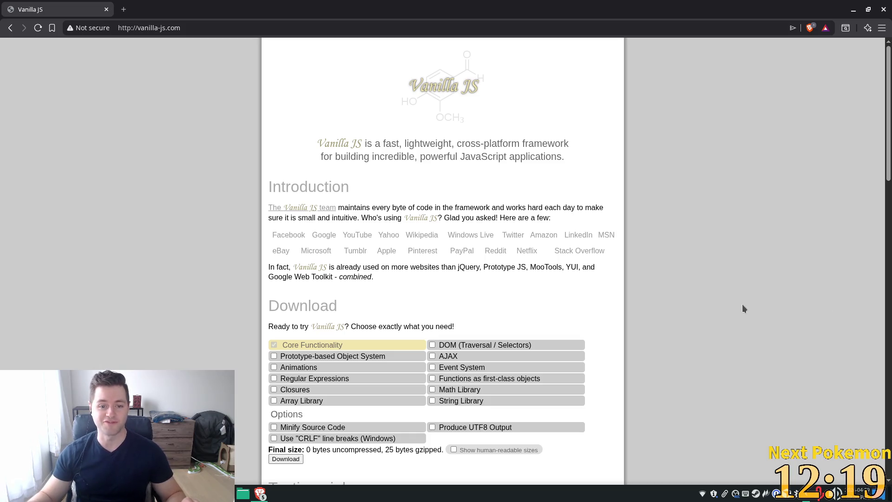
Select the list of companies using Vanilla JS, then close the browser tab
{"action": "mouse_move", "coordinate": [256, 229]}
{"action": "left_mouse_down"}
{"action": "mouse_move", "coordinate": [790, 330]}
{"action": "mouse_move", "coordinate": [818, 286]}
{"action": "mouse_move", "coordinate": [793, 250]}
{"action": "left_mouse_up"}
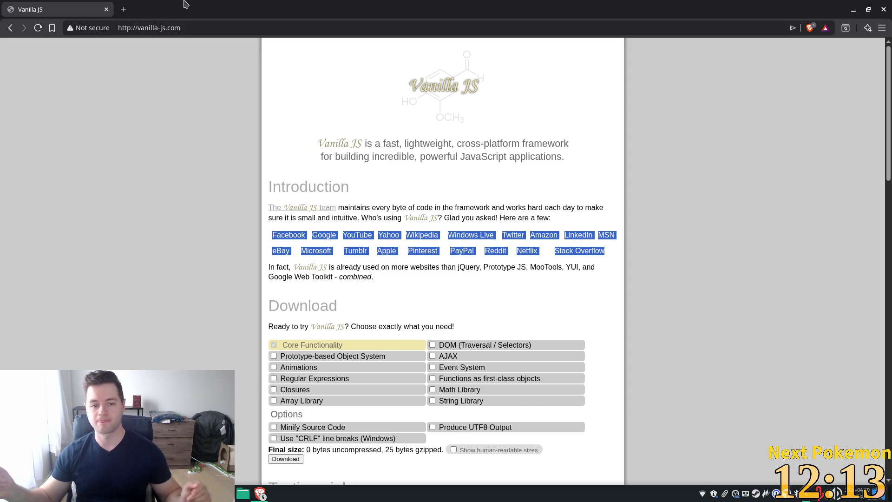
{"action": "left_click", "coordinate": [106, 10]}
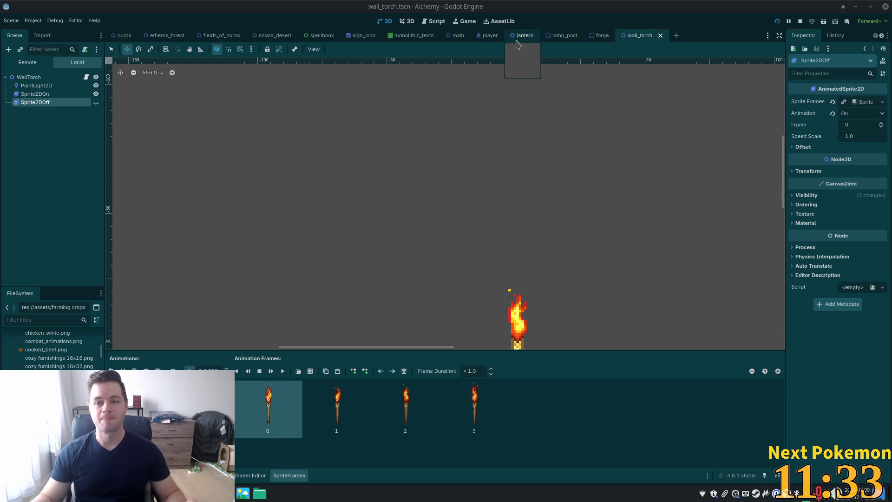
Zoom out and centre the torch sprite, then switch to the ouros level scene
{"action": "scroll", "coordinate": [646, 225], "scroll_direction": "down", "scroll_amount": 2}
{"action": "mouse_move", "coordinate": [645, 225]}
{"action": "left_mouse_down"}
{"action": "mouse_move", "coordinate": [489, 94]}
{"action": "mouse_move", "coordinate": [551, 153]}
{"action": "left_mouse_up"}
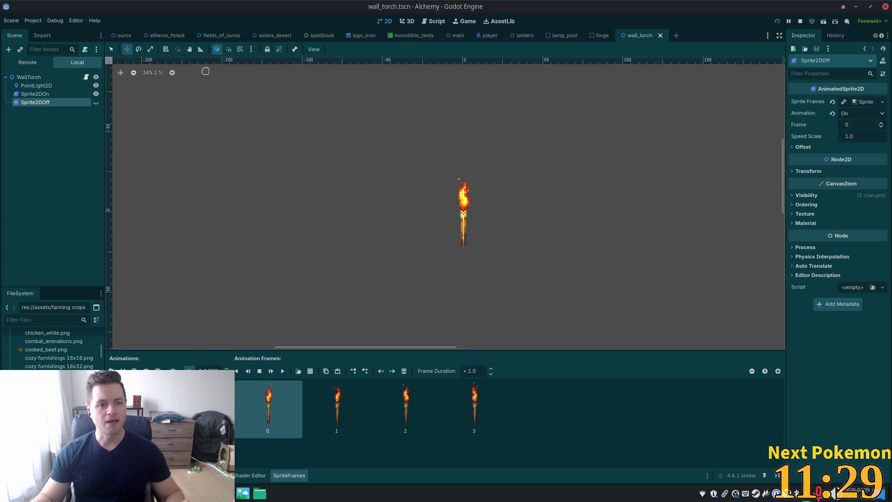
{"action": "left_click", "coordinate": [123, 35]}
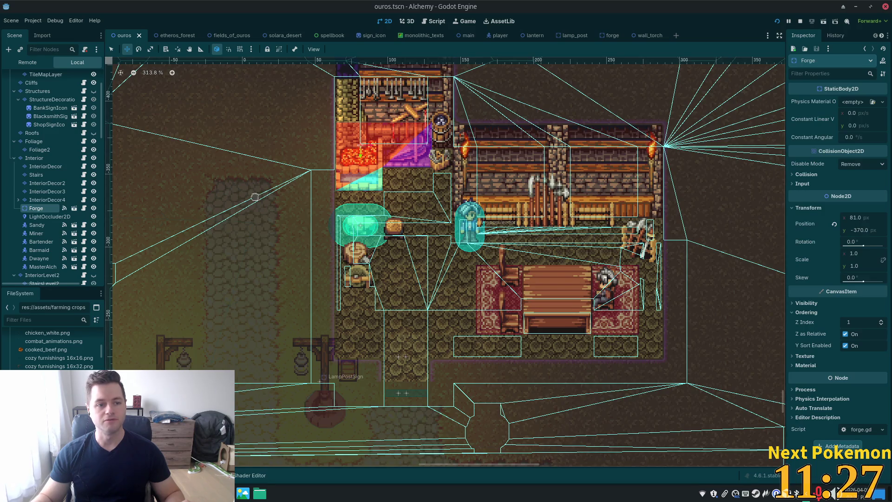